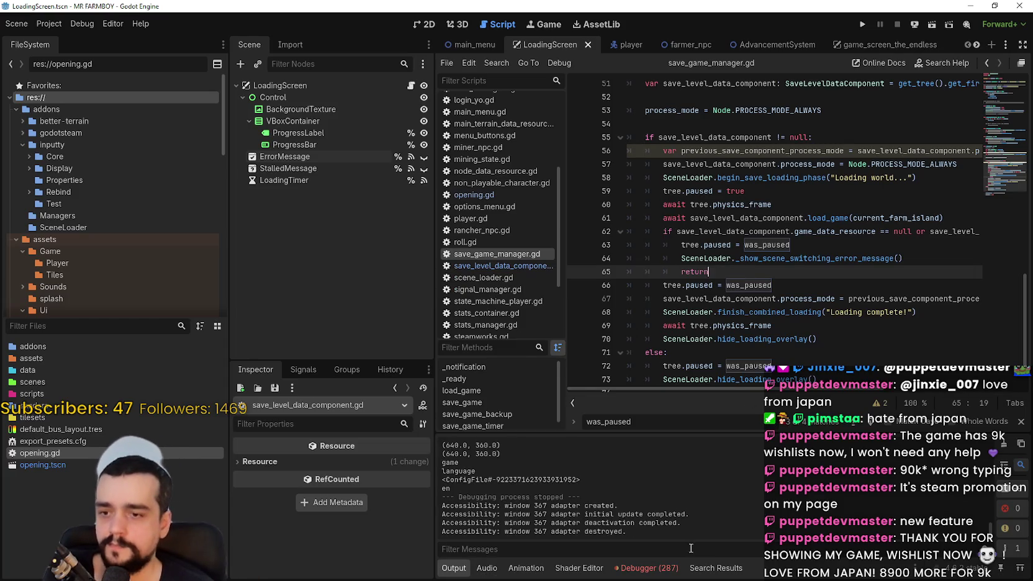
Step: Show the Debugger's Errors list and jump to the save_level_data_component.gd:81 load_game error
left_click(669, 566)
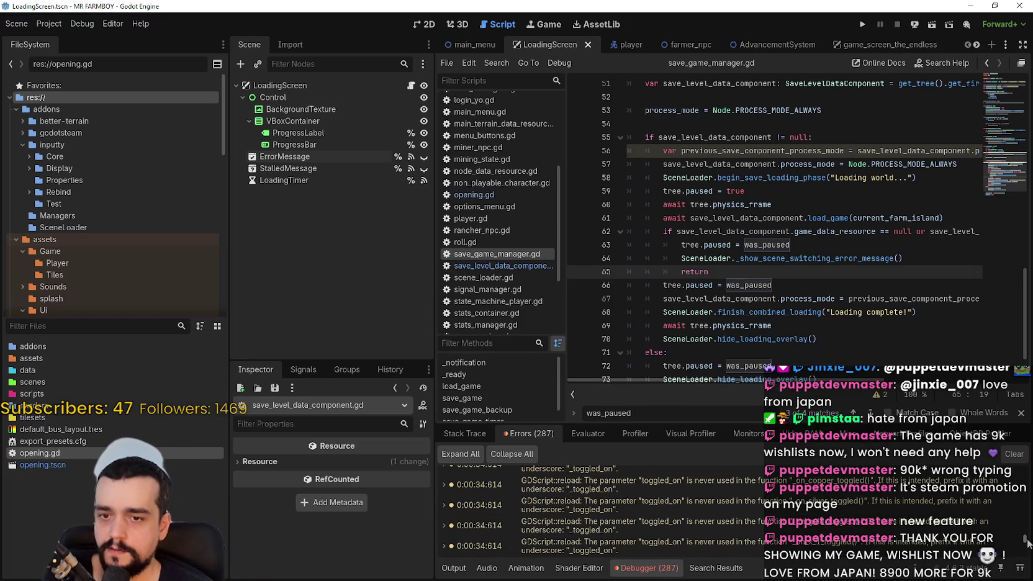
scroll(1028, 545, "down", 5)
scroll(932, 542, "up", 5)
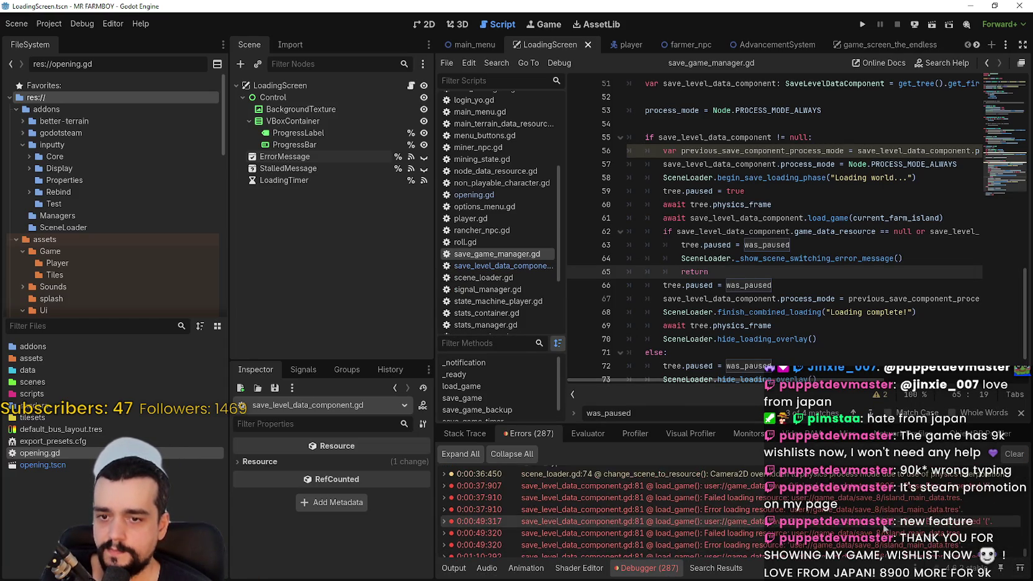
left_click(842, 497)
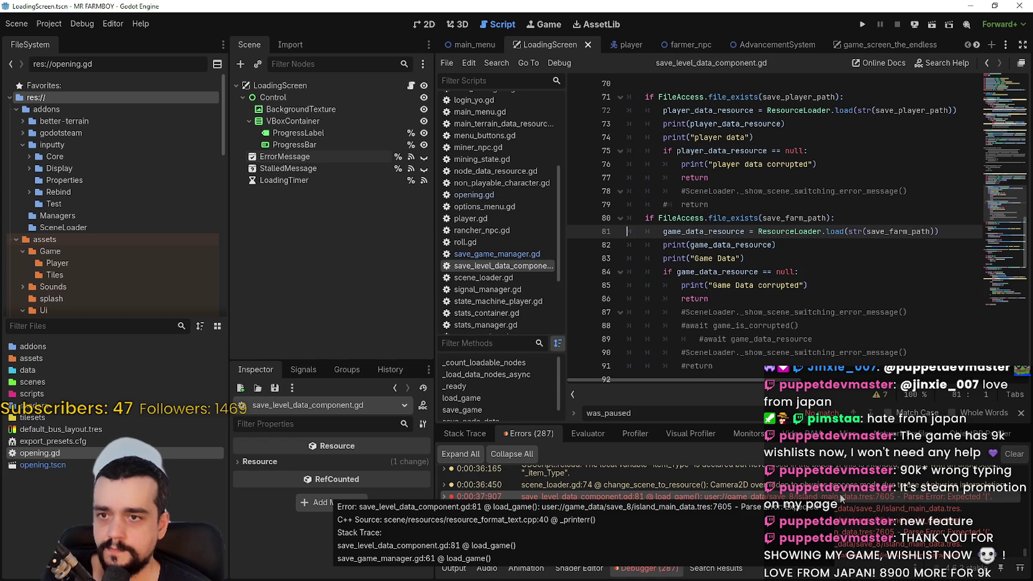
Step: Inspect the farm data loading code and highlight every use of game_data_resource
left_click(786, 258)
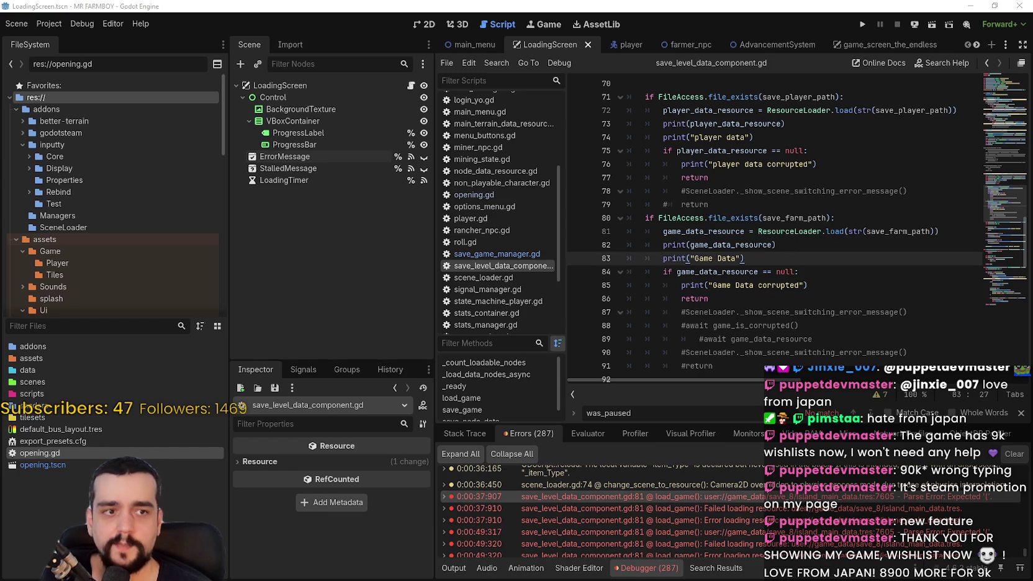
left_click(764, 272)
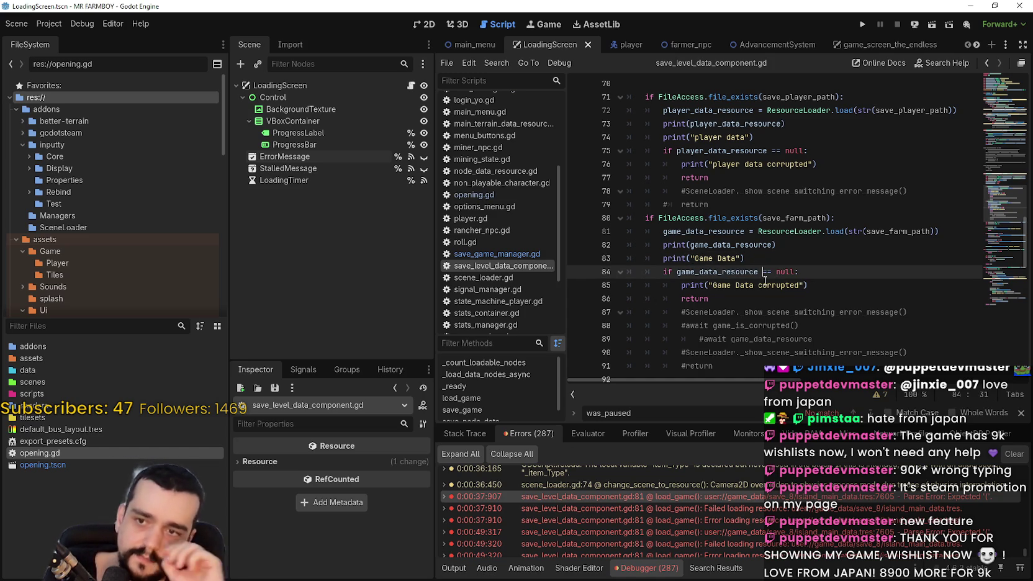
scroll(744, 278, "down", 1)
left_click(717, 259)
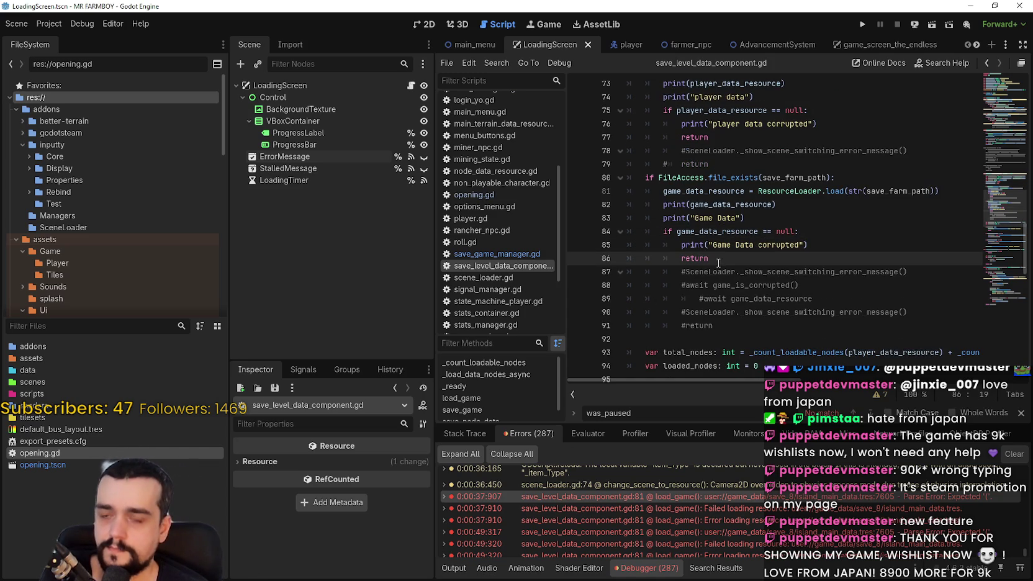
double_click(742, 233)
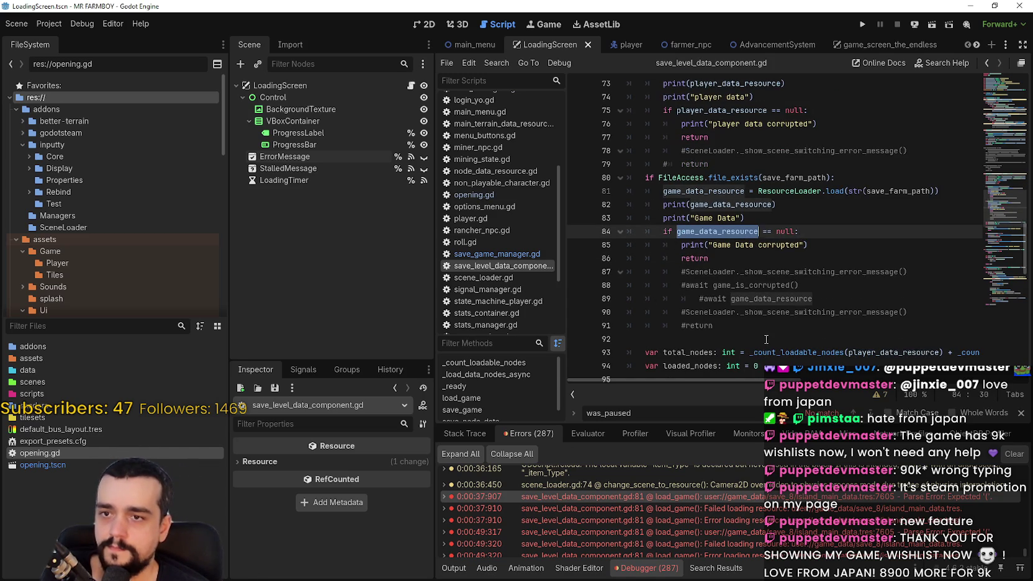
Step: Clear the highlight and review line 83 and the save_farm_path check
mouse_move(770, 497)
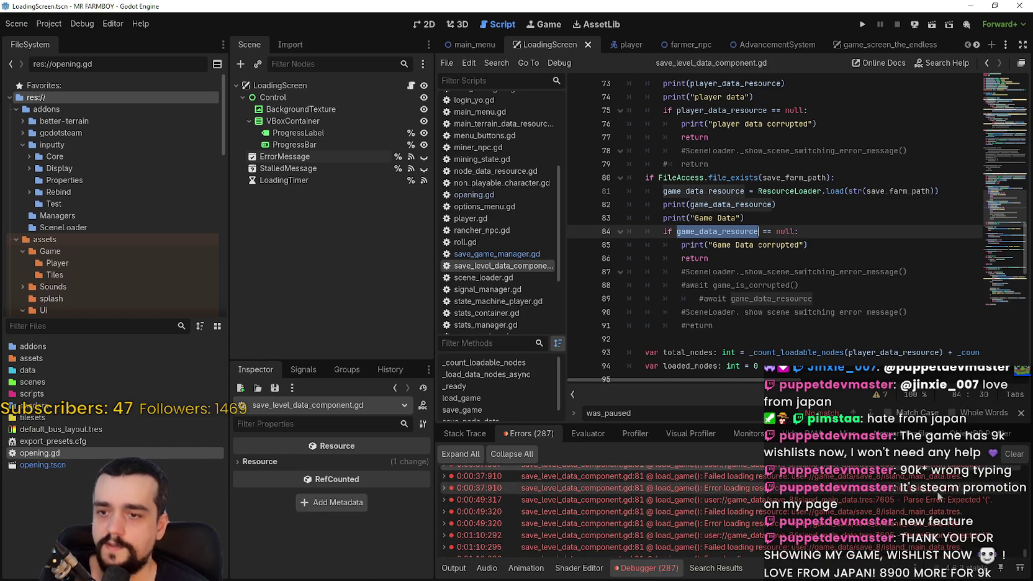
mouse_move(841, 540)
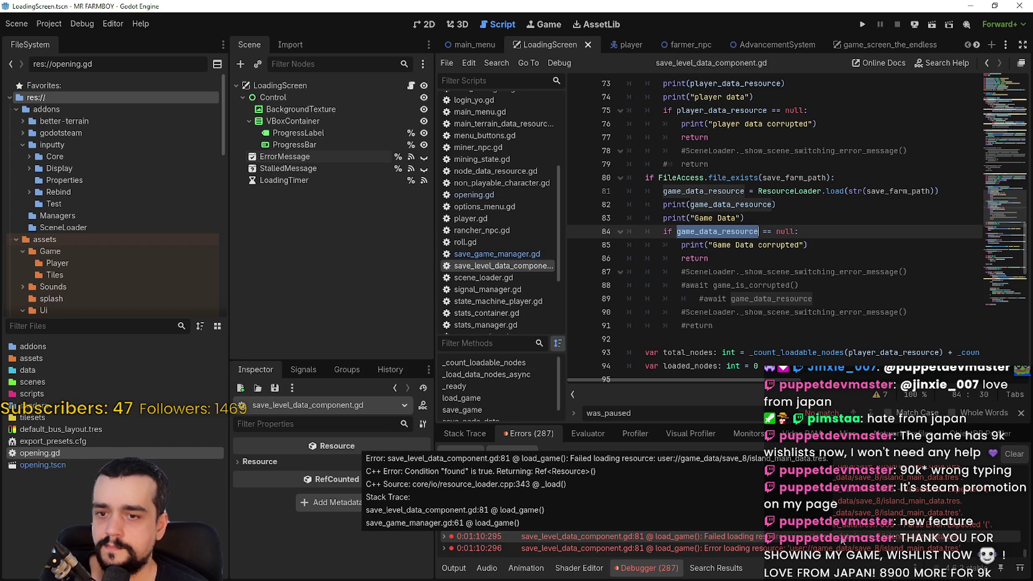
scroll(863, 498, "up", 5)
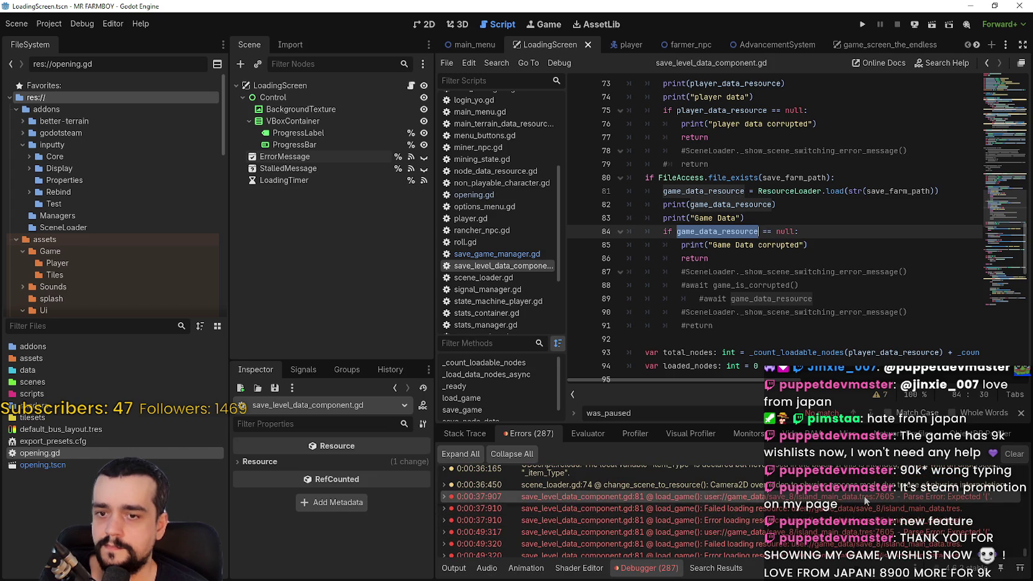
mouse_move(864, 496)
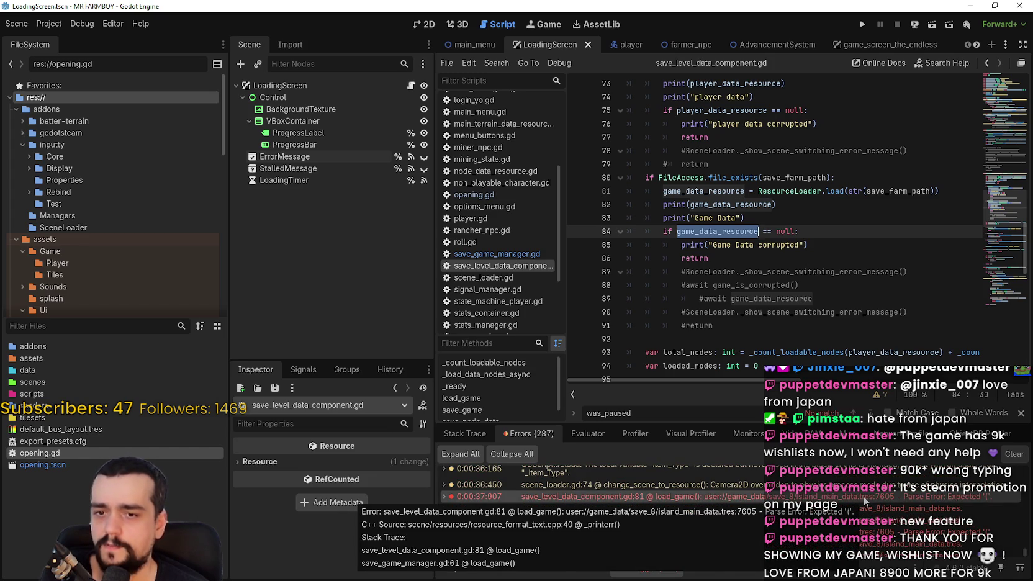
left_click(676, 230)
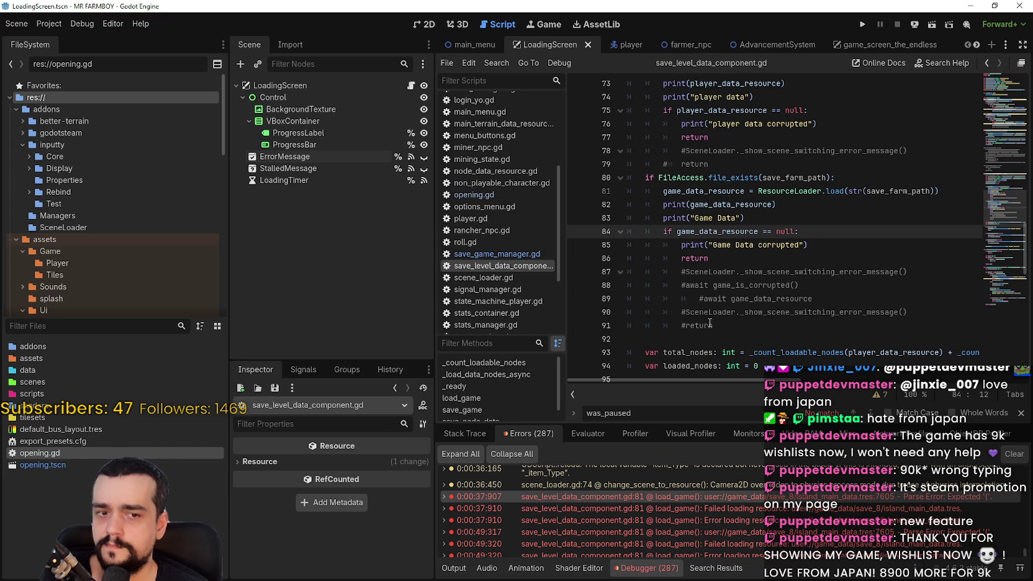
left_click(715, 259)
left_click(759, 219)
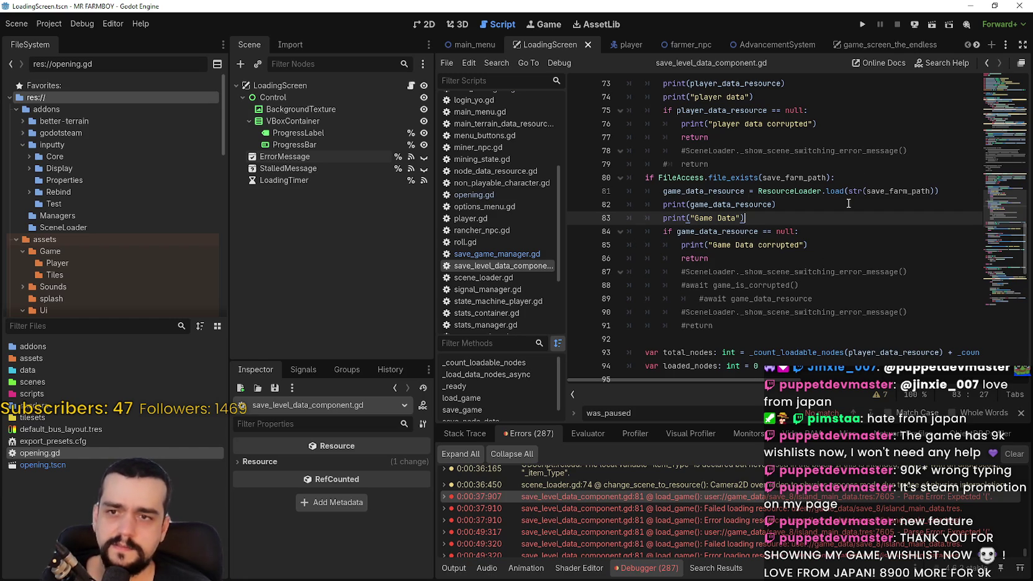
left_click(861, 178)
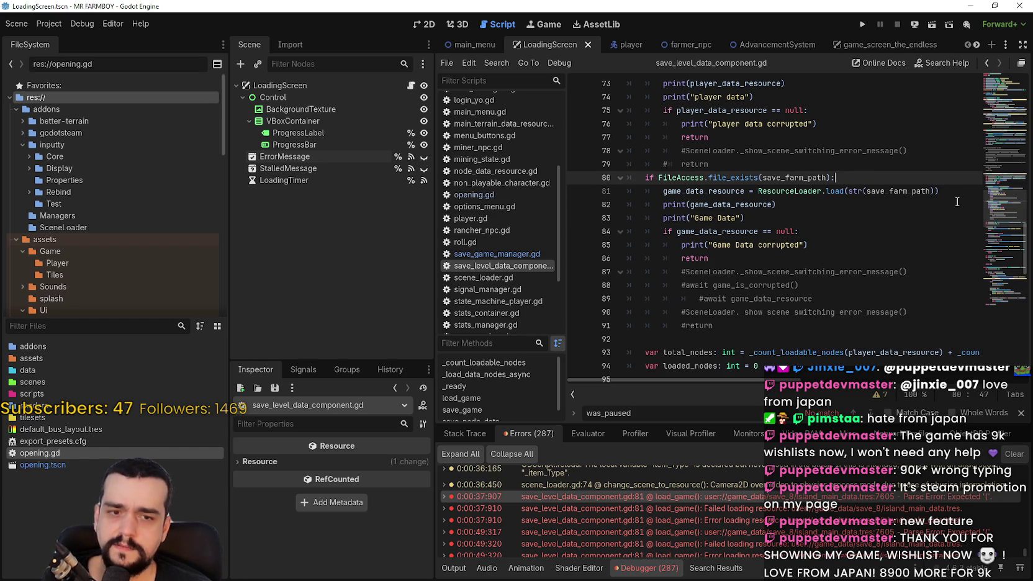
key("Return")
type("if err")
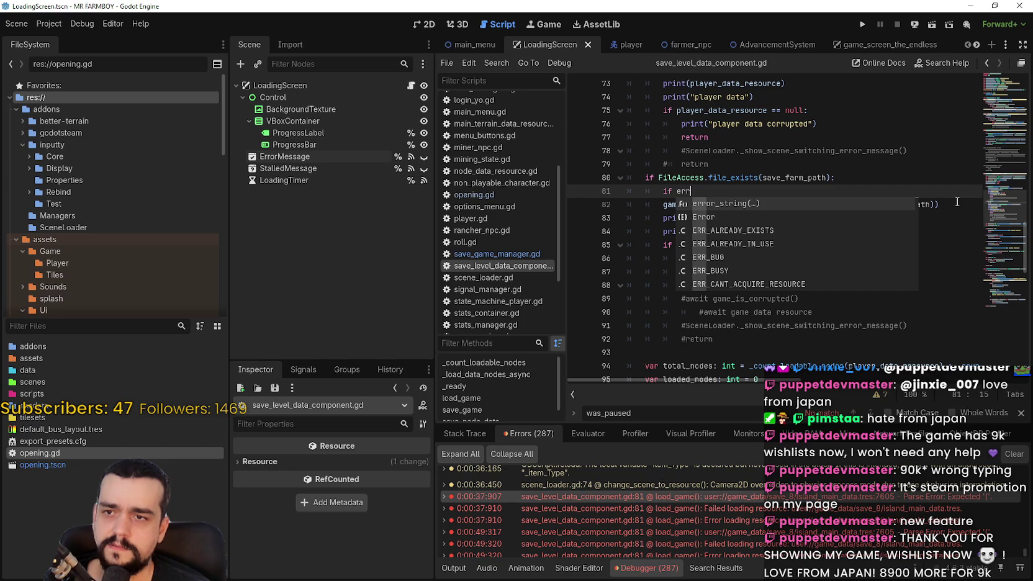
type(": E")
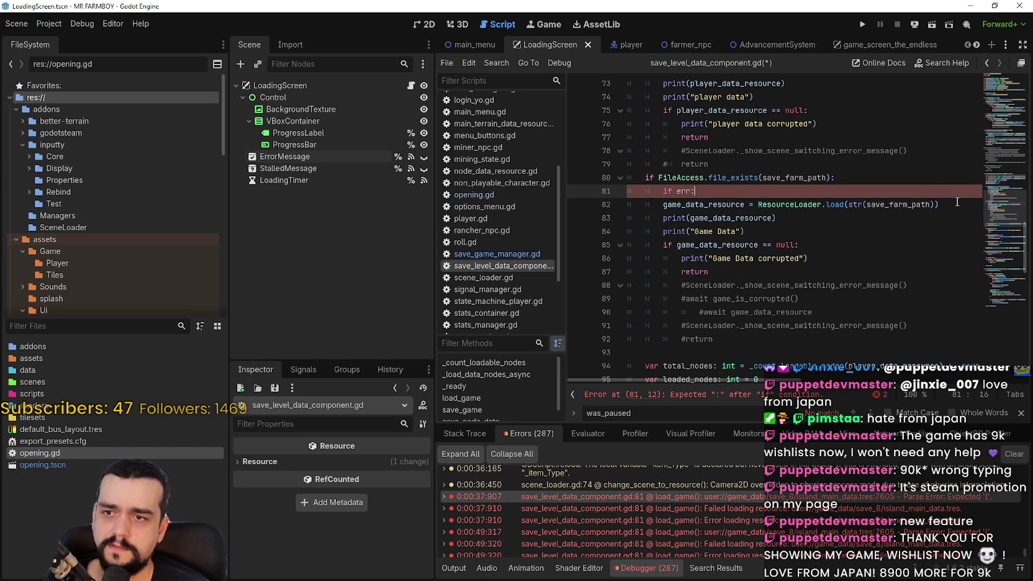
type("rror ")
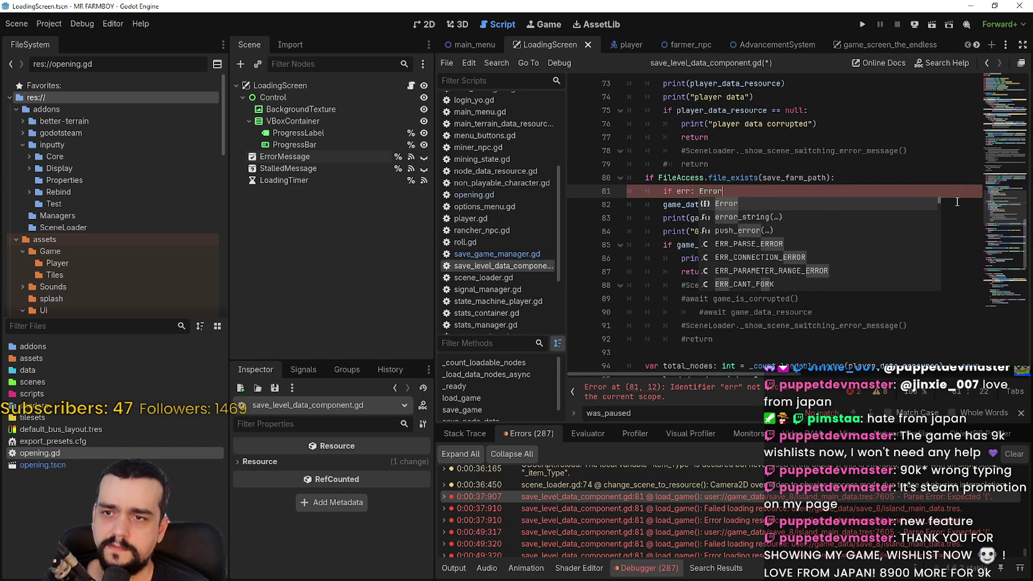
type("=")
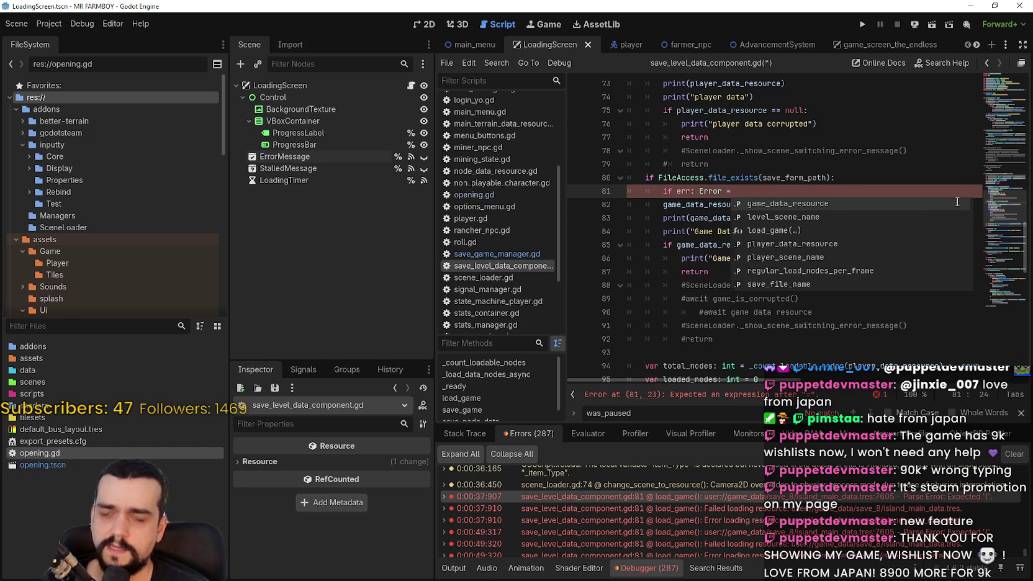
double_click(691, 204)
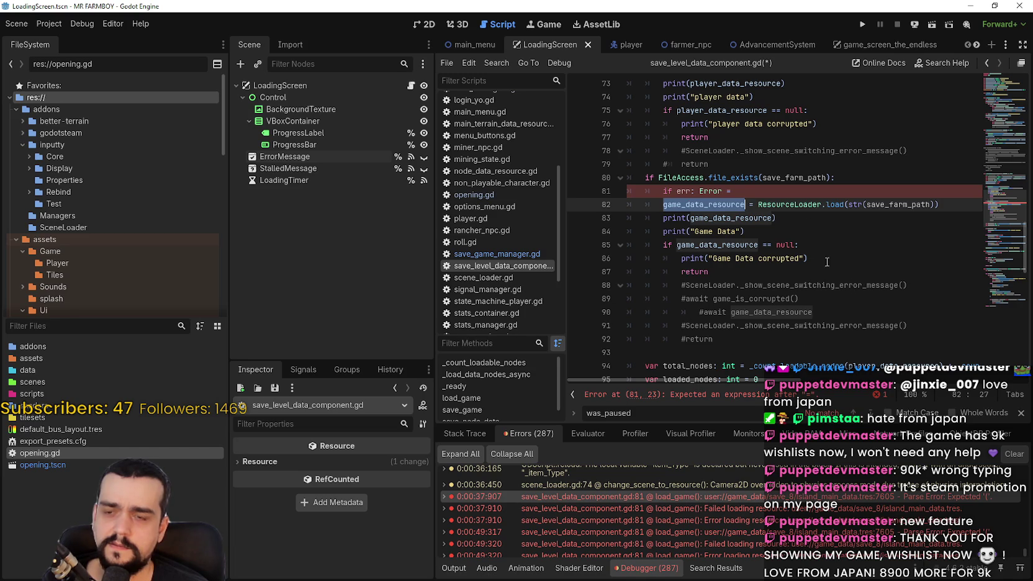
left_click_drag(736, 192, 663, 191)
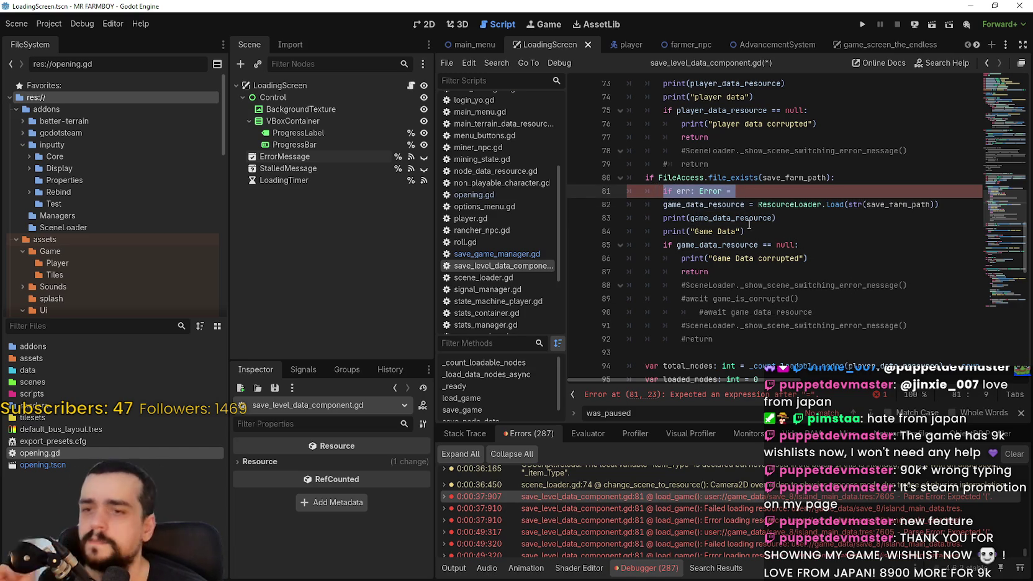
key("BackSpace")
key("BackSpace")
key("BackSpace")
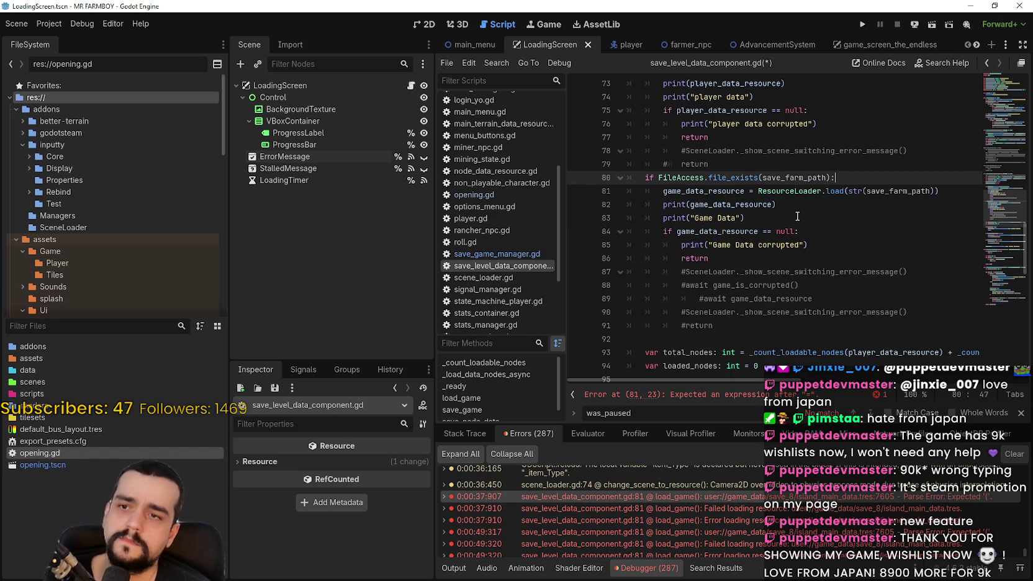
left_click_drag(940, 191, 663, 192)
left_click(695, 271)
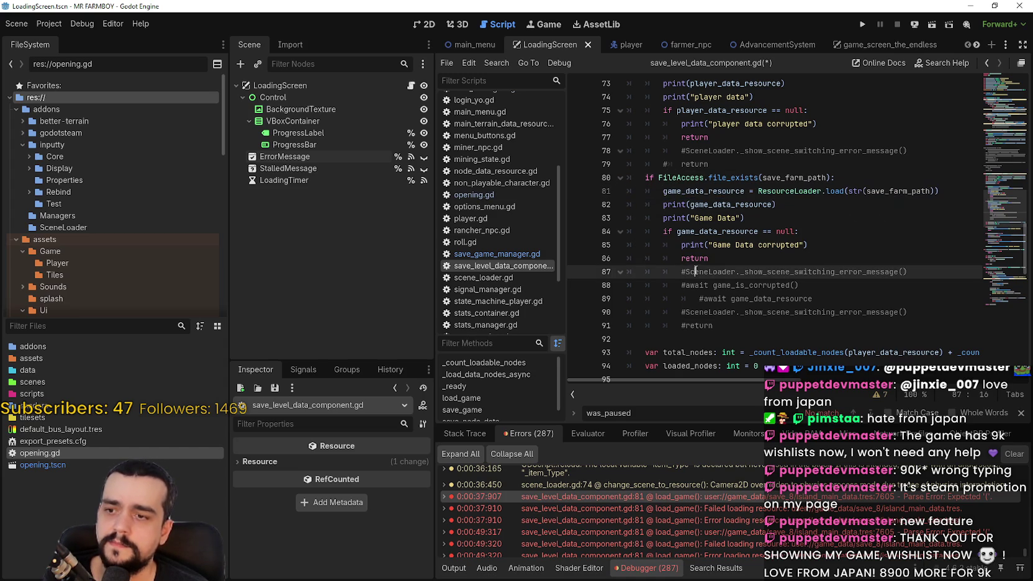
Step: Search all project scripts for 'if err'
key("ctrl+shift+f")
type("io")
key("BackSpace")
type("f err")
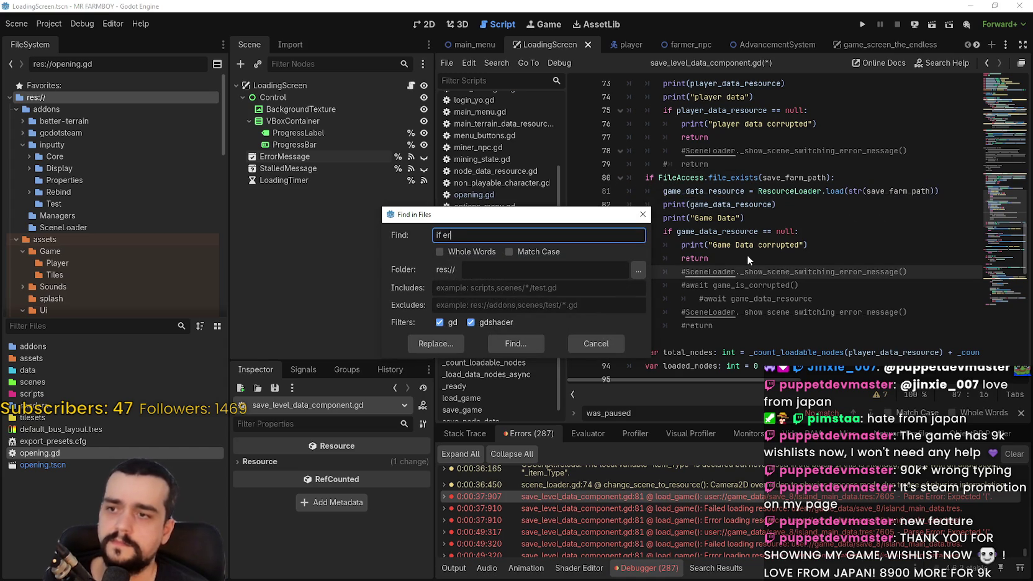
left_click(525, 342)
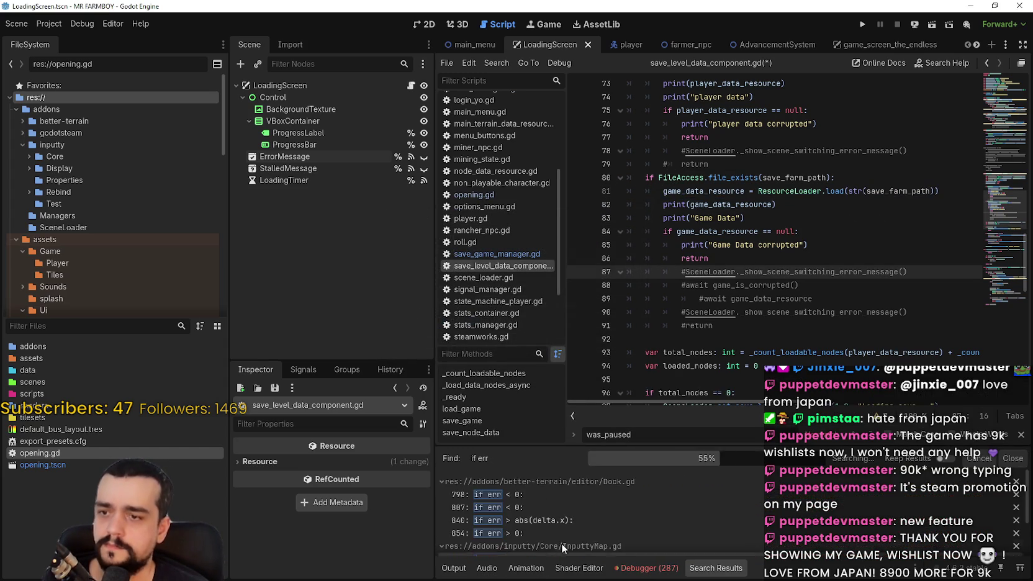
Step: Open the 'if err' matches in InputtyMap.gd and scene_loader.gd
scroll(632, 496, "down", 1)
left_click(628, 490)
scroll(732, 277, "up", 2)
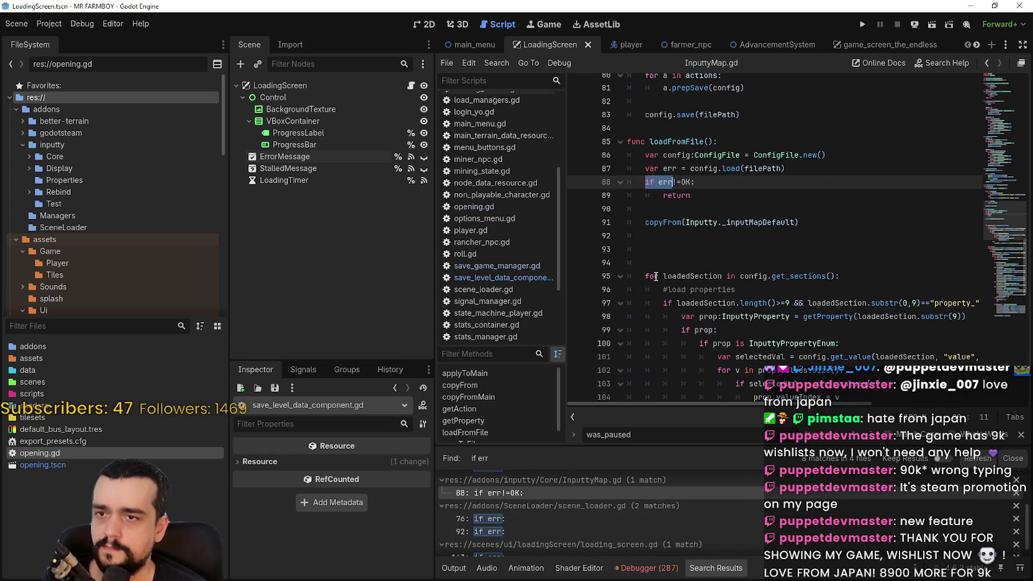
scroll(602, 534, "down", 1)
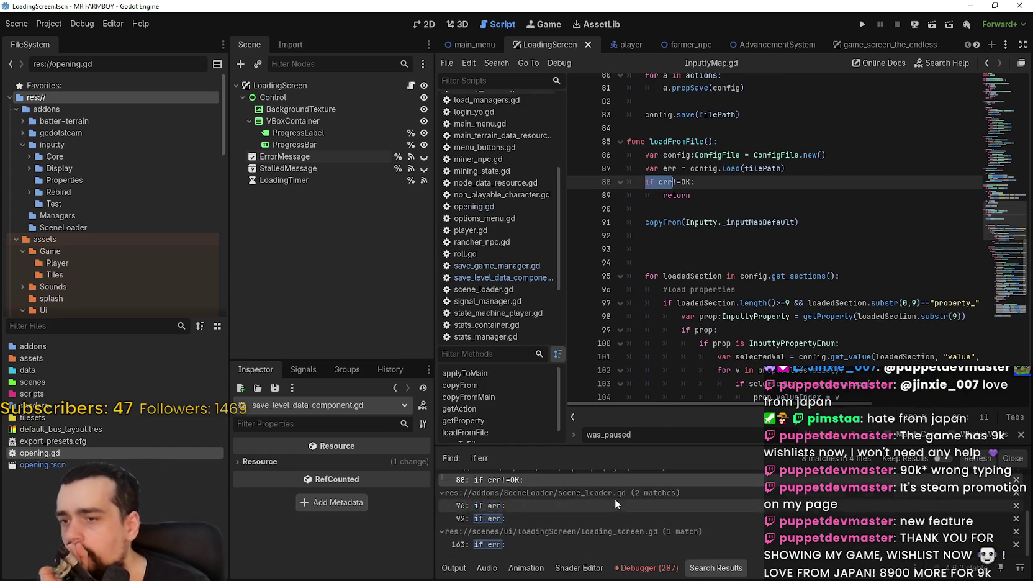
left_click(620, 505)
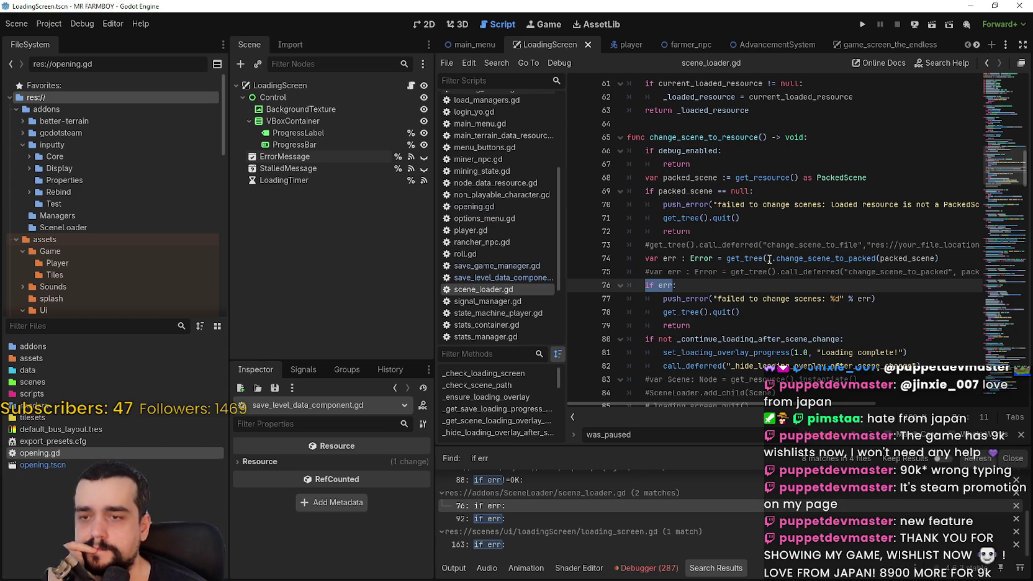
Step: Examine the err checks at line 163 of loading_screen.gd and line 76 of scene_loader.gd
mouse_move(821, 258)
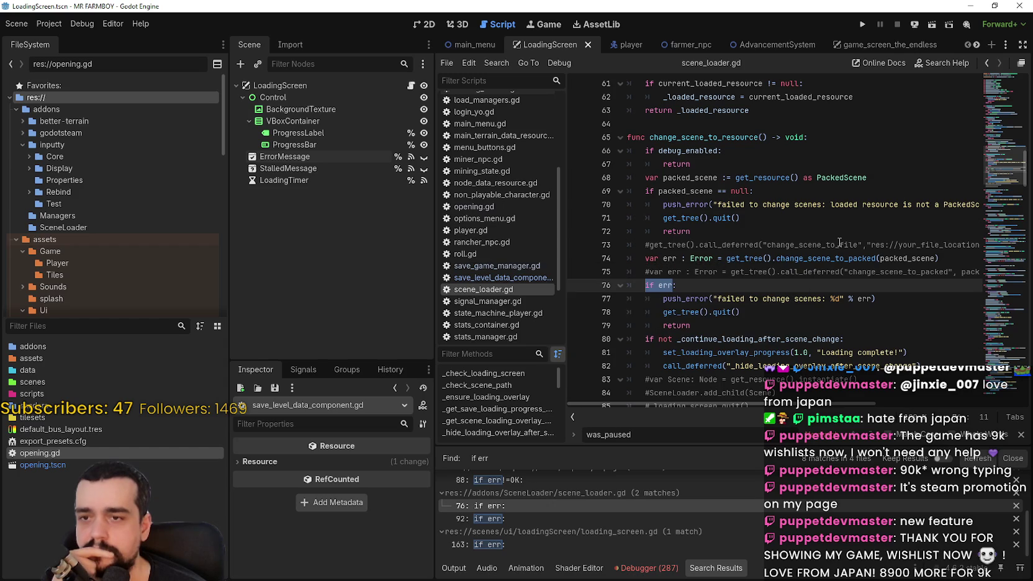
left_click(617, 545)
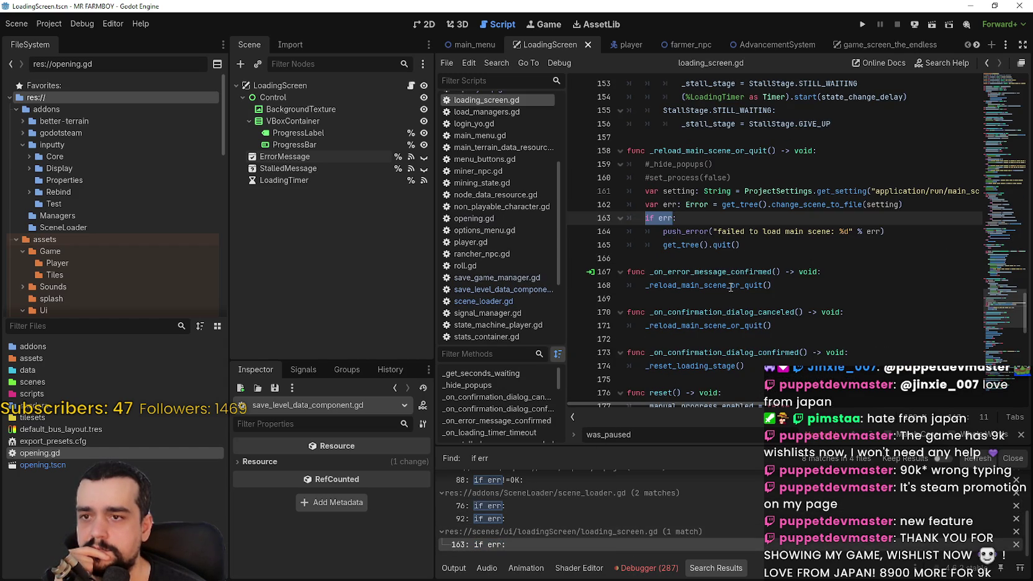
left_click(758, 263)
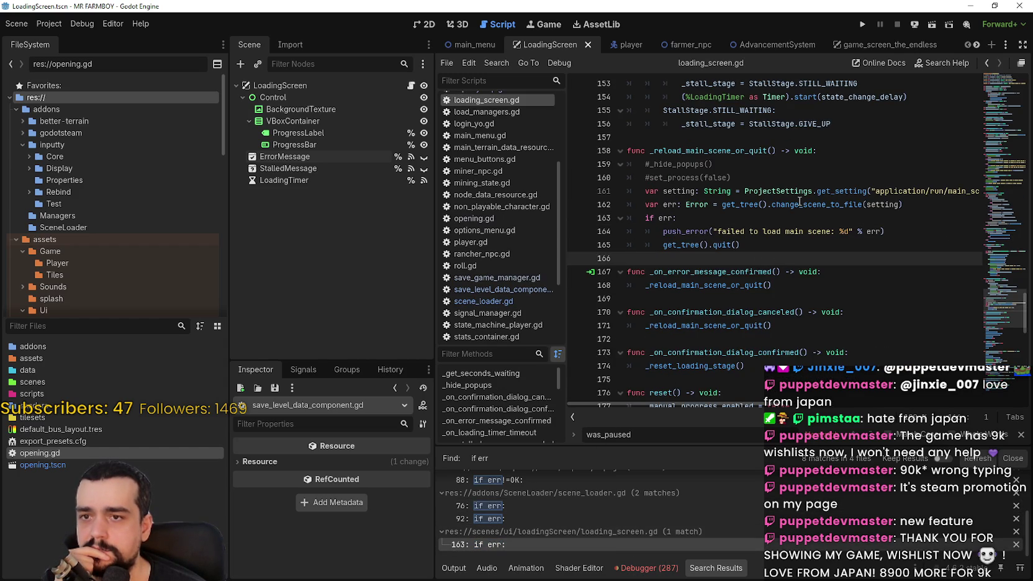
mouse_move(800, 201)
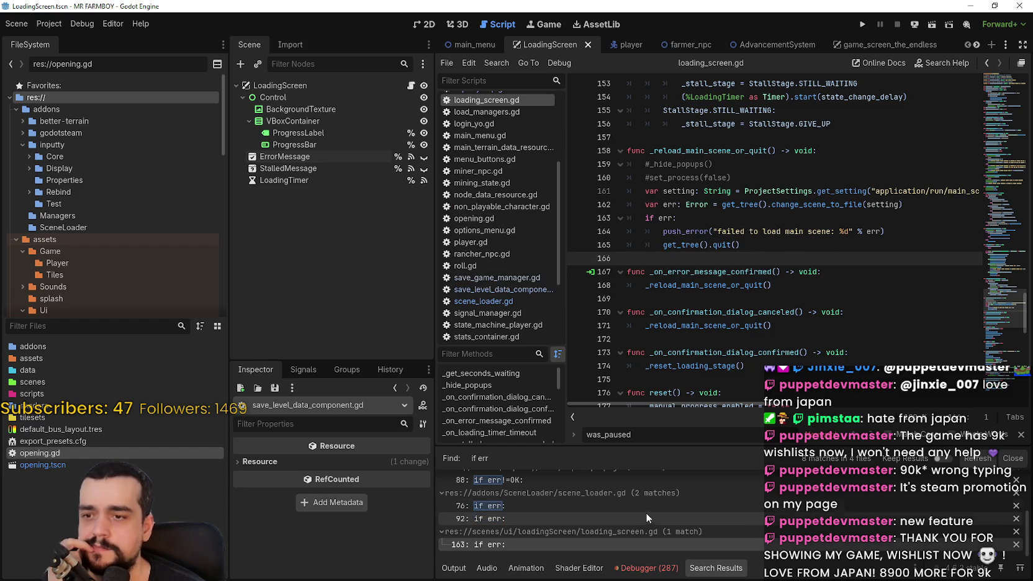
scroll(629, 514, "up", 1)
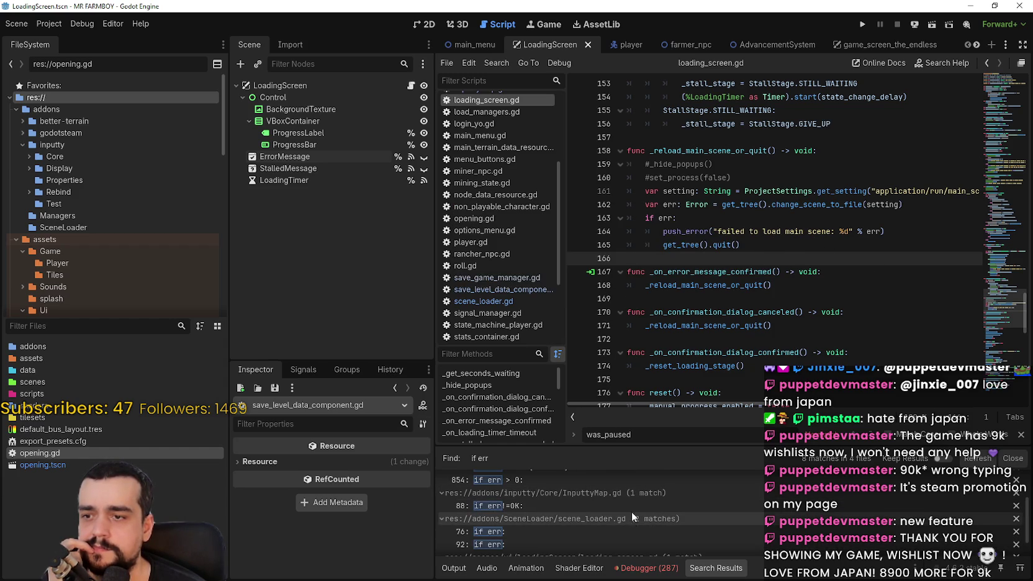
left_click(627, 532)
left_click(819, 271)
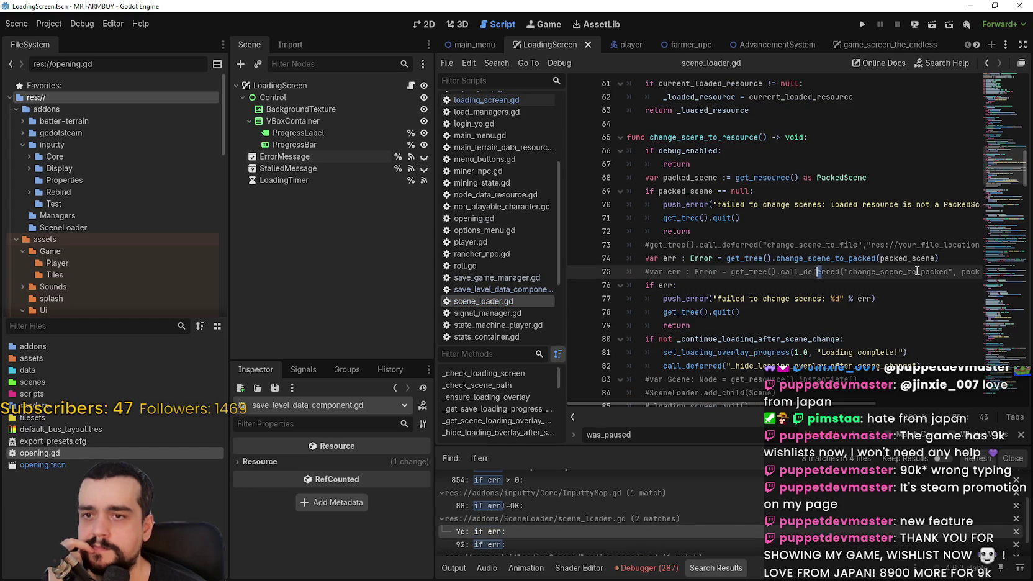
Step: Return to the Errors list and open save_level_data_component.gd at the load_game error
scroll(575, 505, "up", 1)
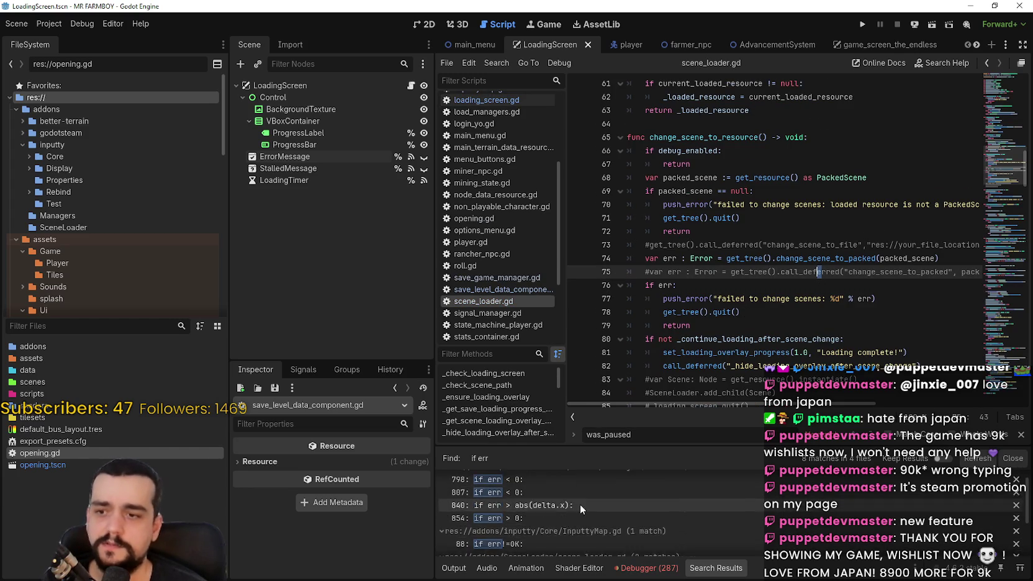
left_click(646, 568)
double_click(756, 503)
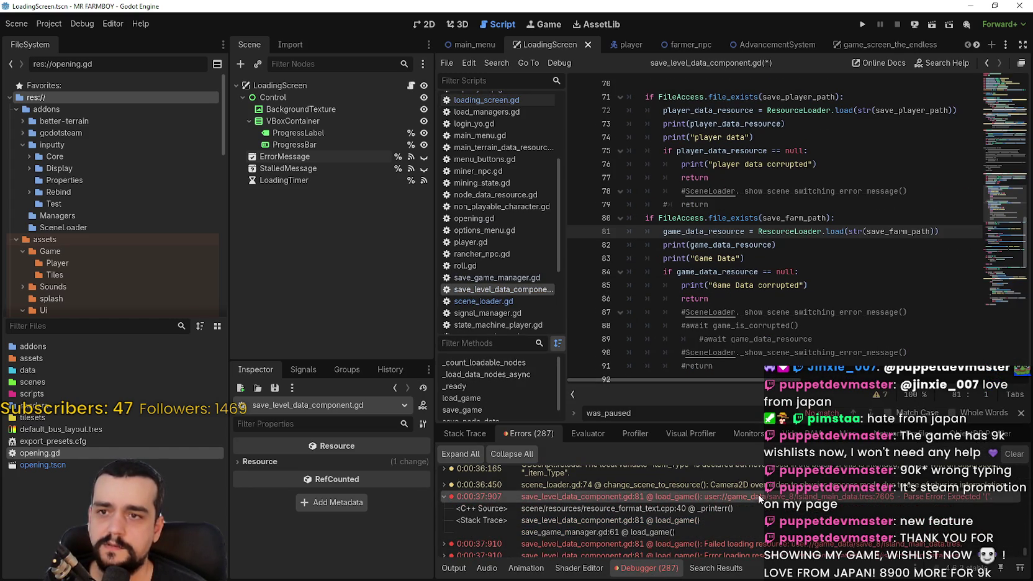
scroll(826, 186, "up", 2)
double_click(818, 190)
left_click_drag(818, 190, 848, 191)
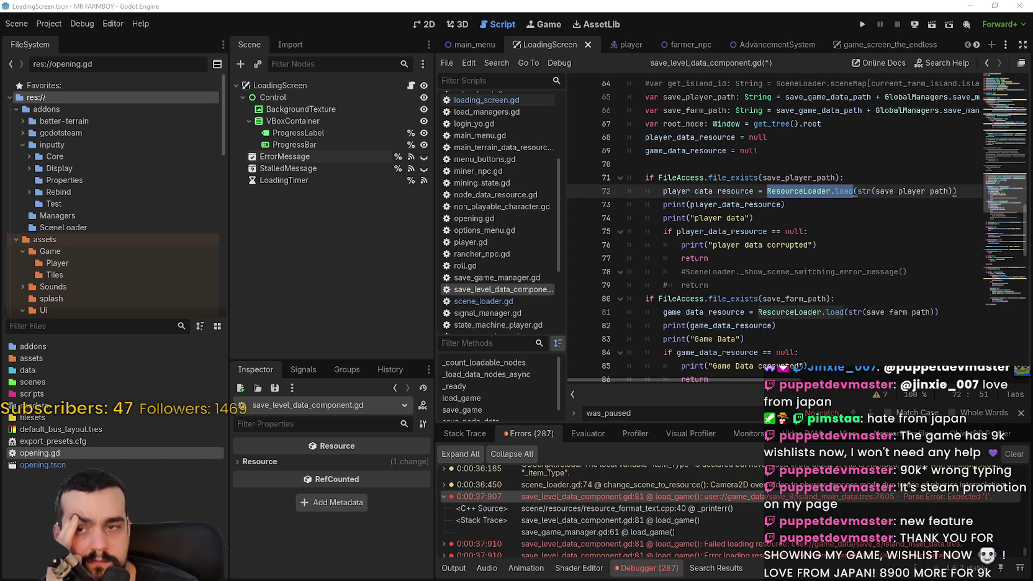
left_click(781, 231)
double_click(764, 178)
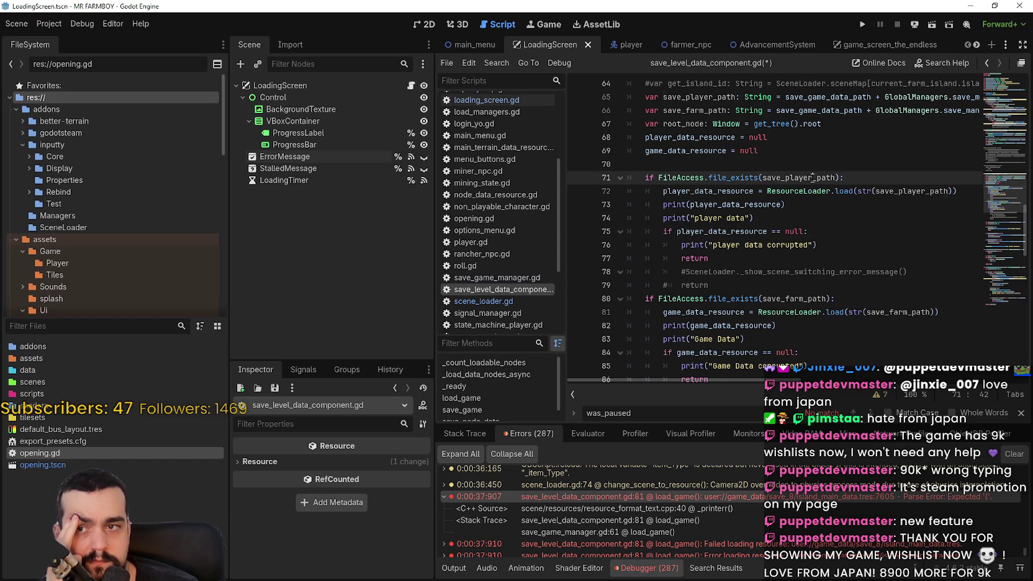
double_click(931, 191)
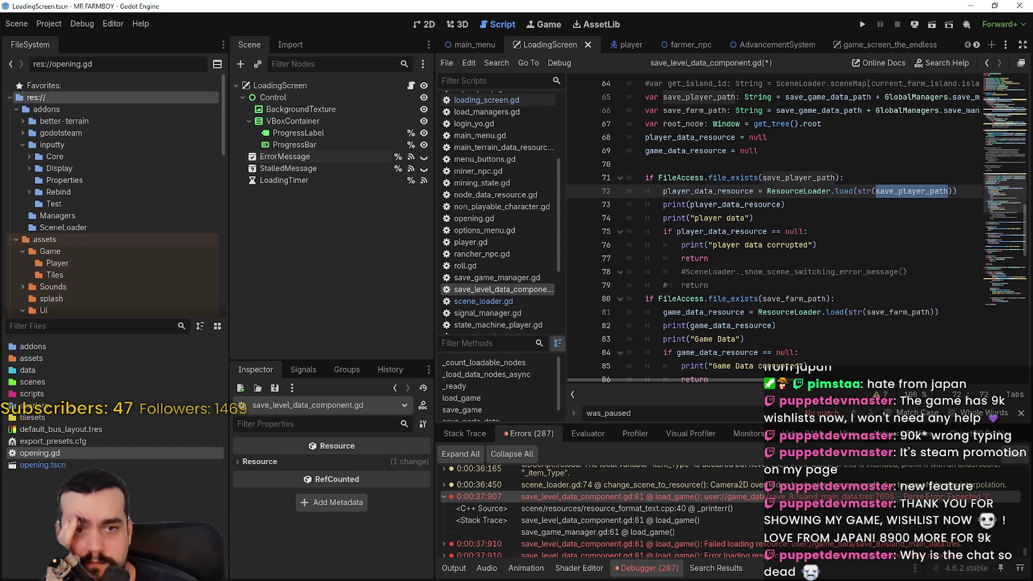
left_click(859, 177)
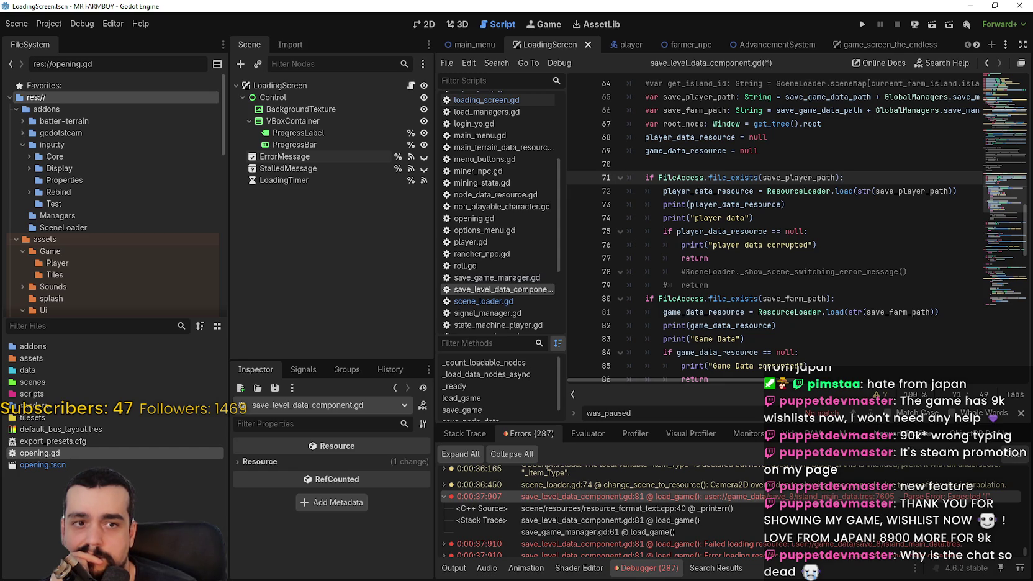
key("Down")
key("Down")
Step: Review lines 71–77 of load_game, ending after the file-exists check on line 71
key("Up")
key("Down")
key("Up")
key("End")
key("Up")
left_click(928, 218)
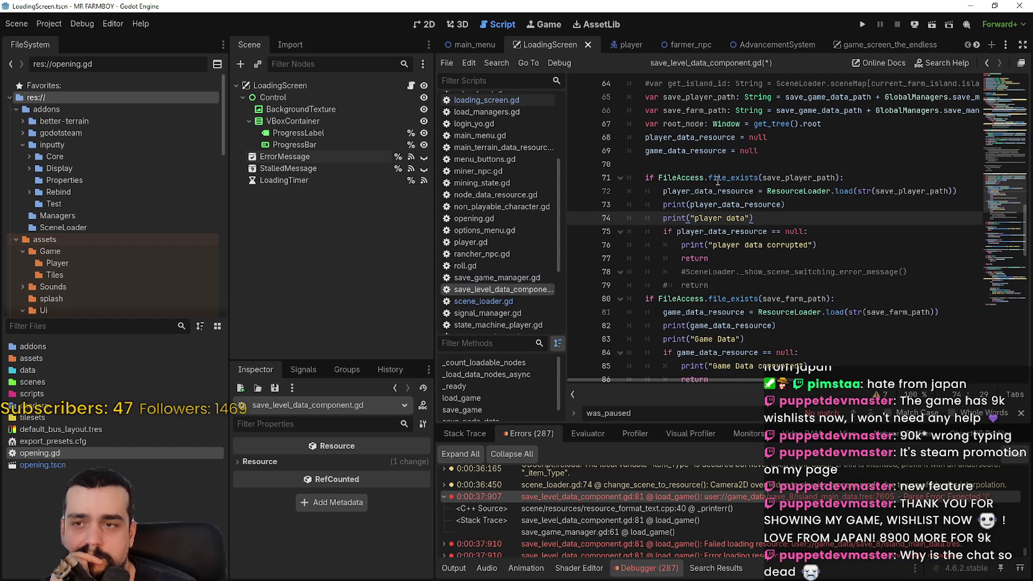
left_click(834, 211)
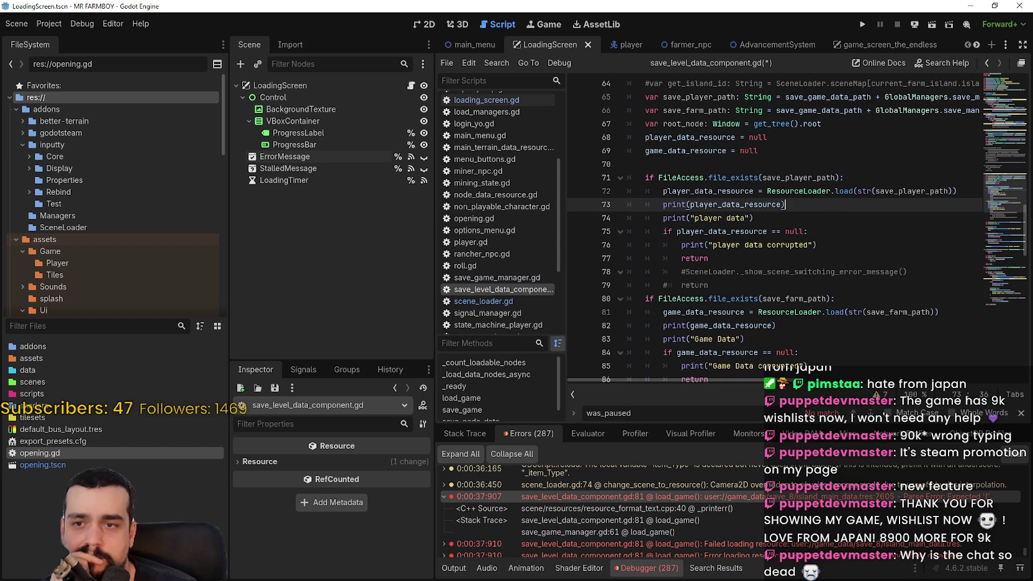
left_click(772, 257)
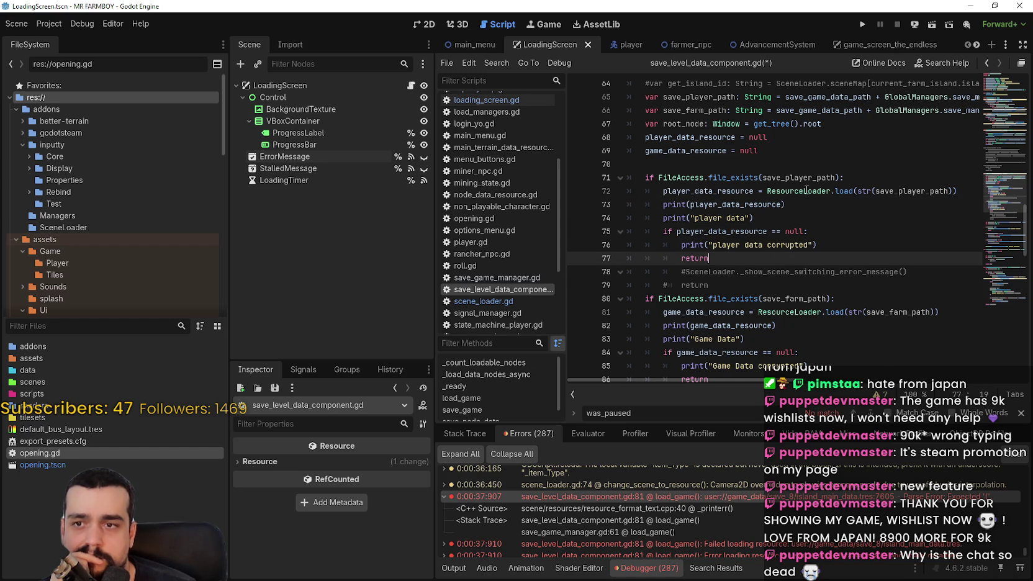
left_click(870, 176)
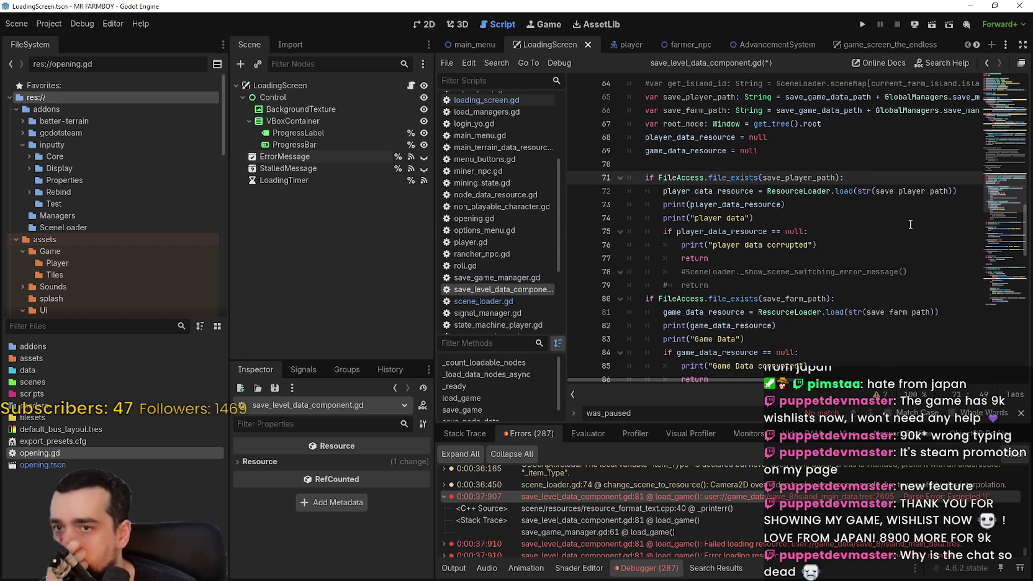
Step: Insert a player_data variable assigned the ResourceLoader.load call for the player save
key("Return")
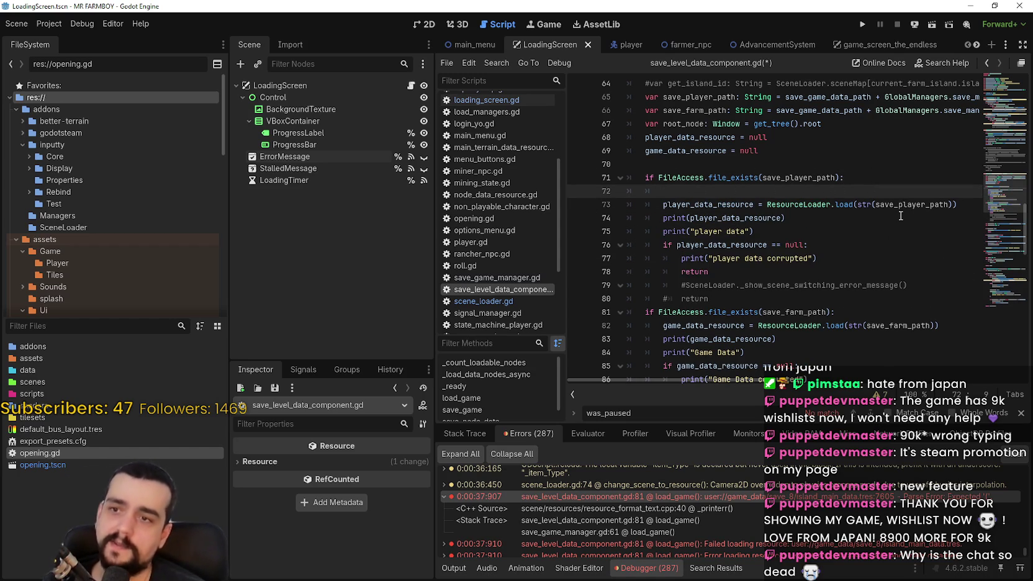
type("if")
key("BackSpace")
key("BackSpace")
type("var")
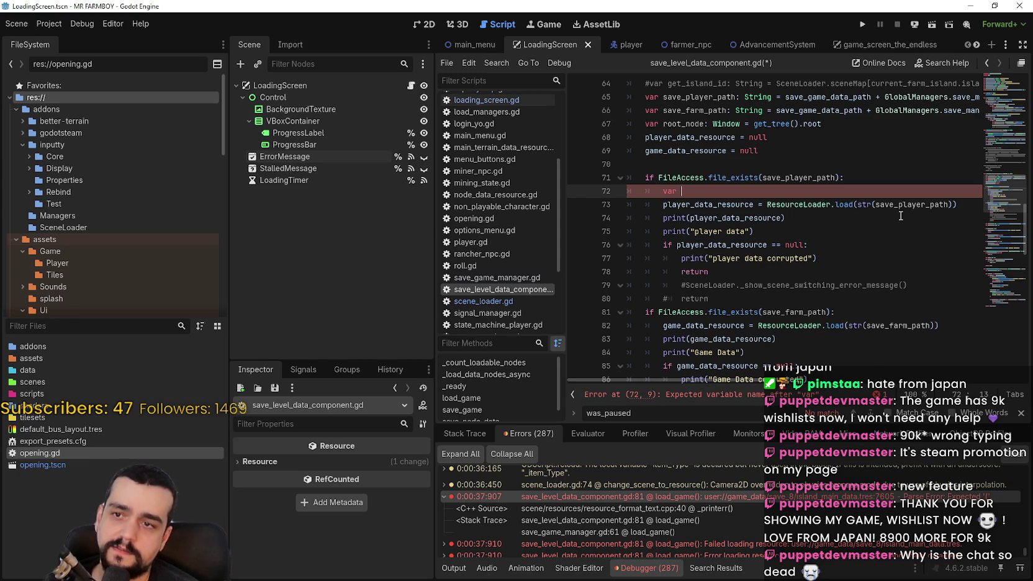
key("BackSpace")
type("p")
key("BackSpace")
type("player_data ")
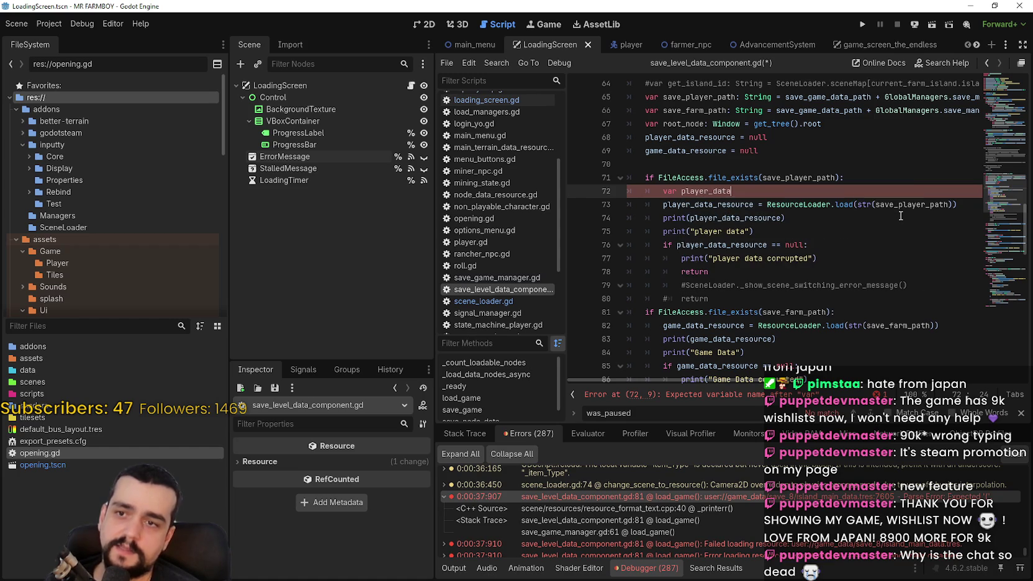
type("=")
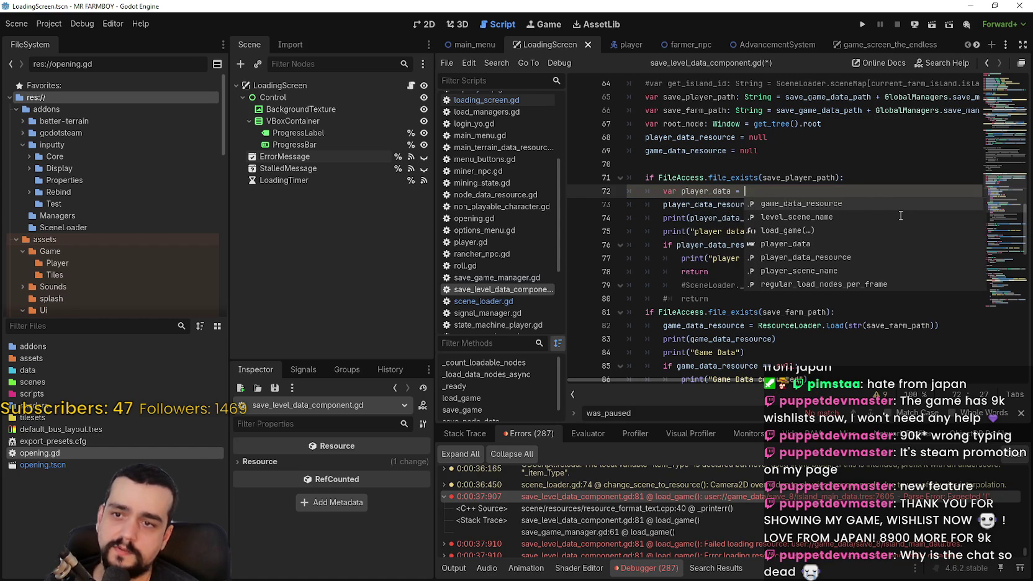
mouse_move(767, 204)
left_mouse_down()
mouse_move(940, 204)
mouse_move(872, 183)
mouse_move(870, 200)
left_mouse_up()
type("ResourceLoader.load(str(save_player_path))")
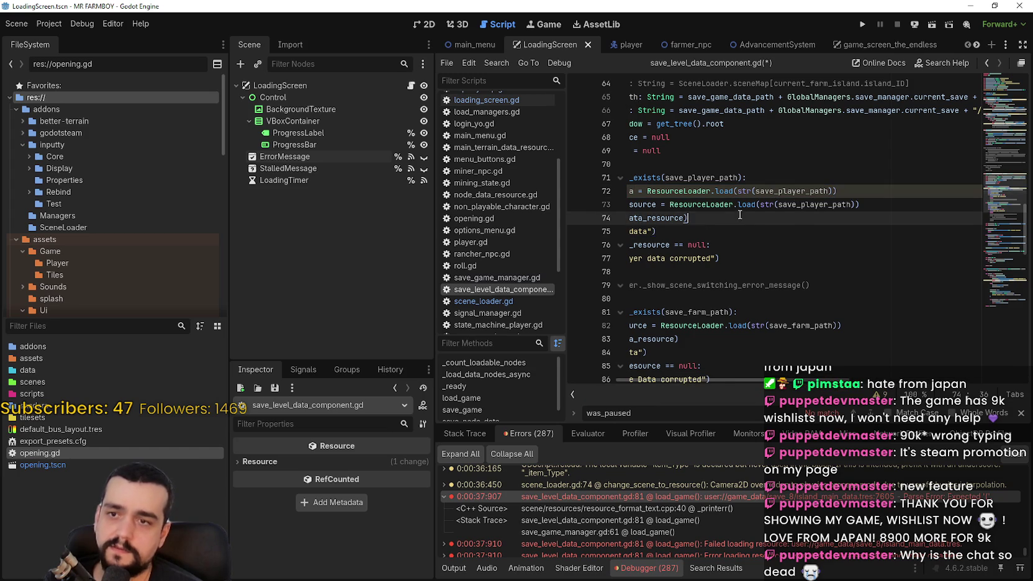
left_click_drag(768, 218, 580, 205)
key("Tab")
Step: Add an 'if player_data' line below and type player_data as Resource
left_click(950, 192)
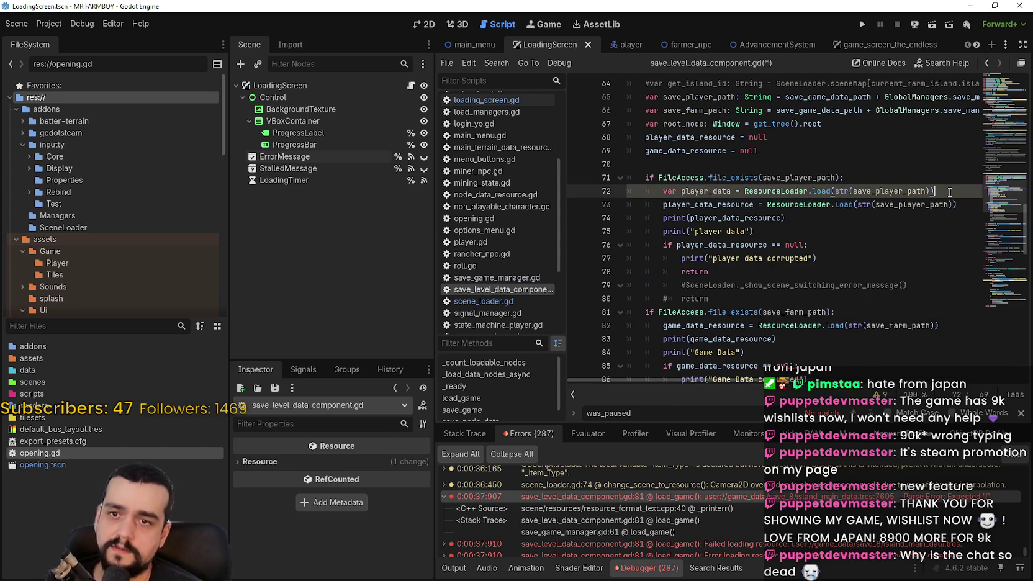
key("Return")
type("if p")
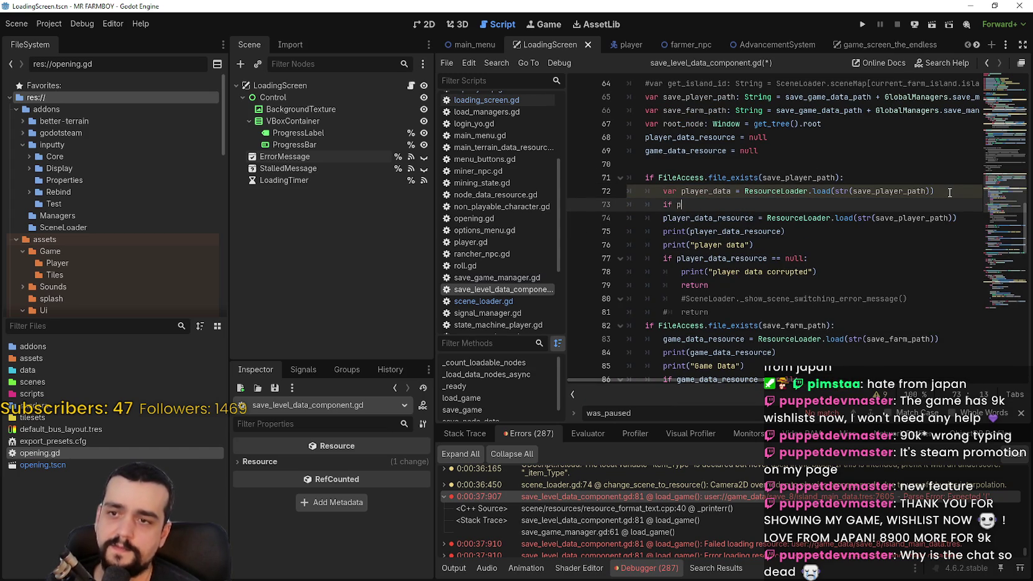
type("layer_data =")
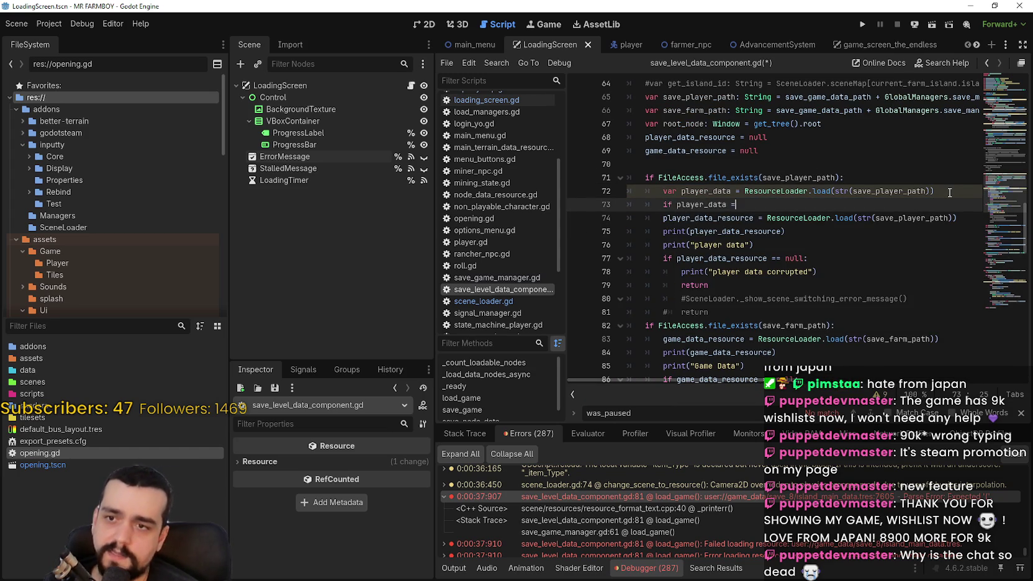
key("BackSpace")
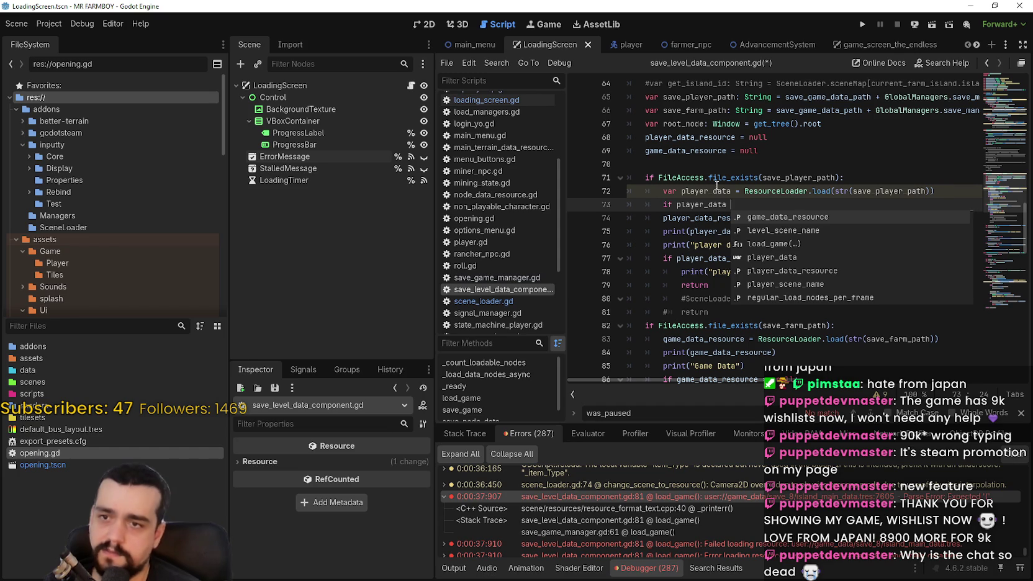
left_click(737, 190)
type(": Resourc")
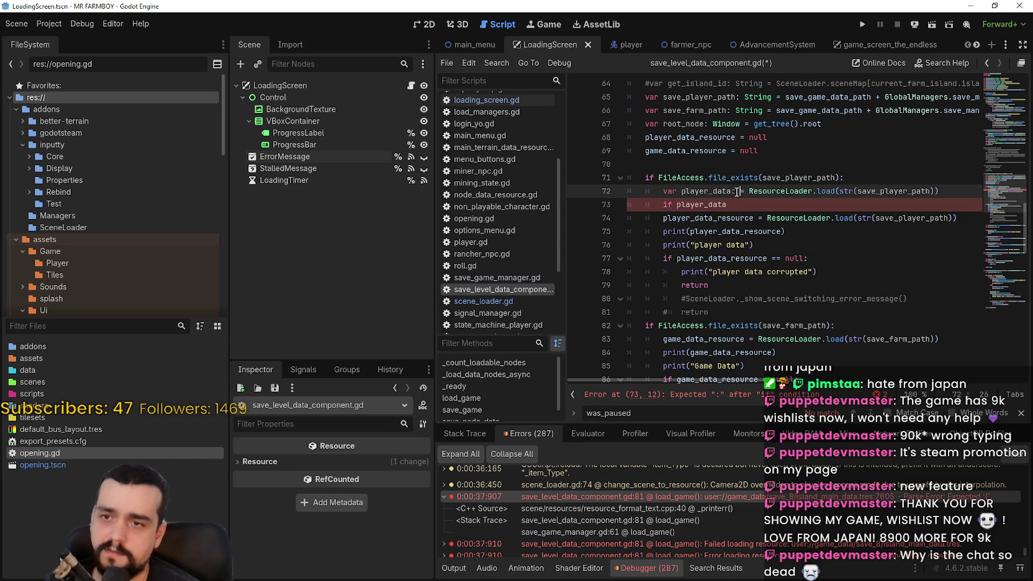
type("e")
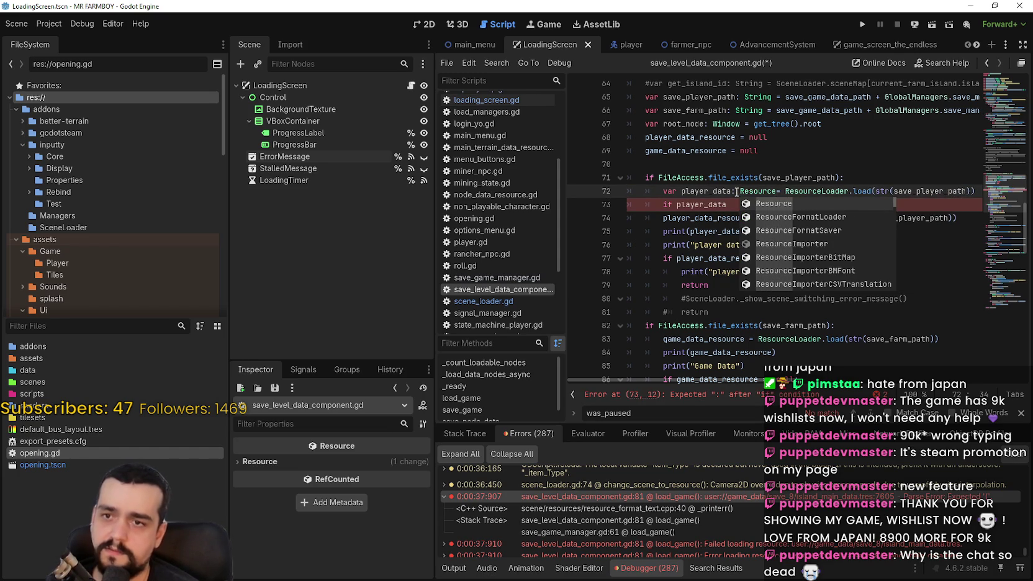
left_click(714, 177)
Step: Put the caret at the end of the 'if player_data' line on 73 to add its colon
mouse_move(750, 188)
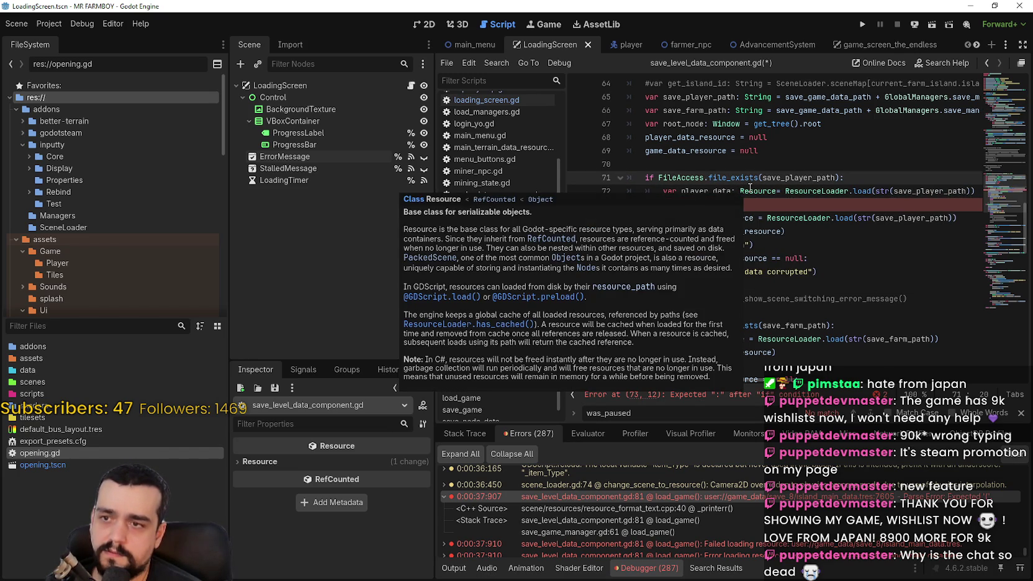
left_click(781, 202)
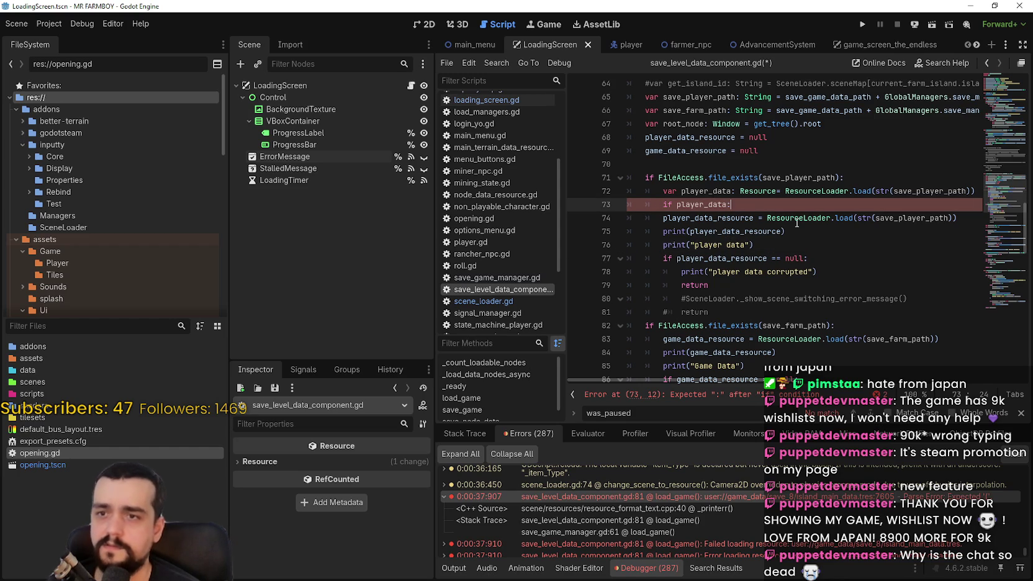
Step: Indent the resource assignment under 'if player_data:' and make it assign player_data
left_click(663, 218)
key("Tab")
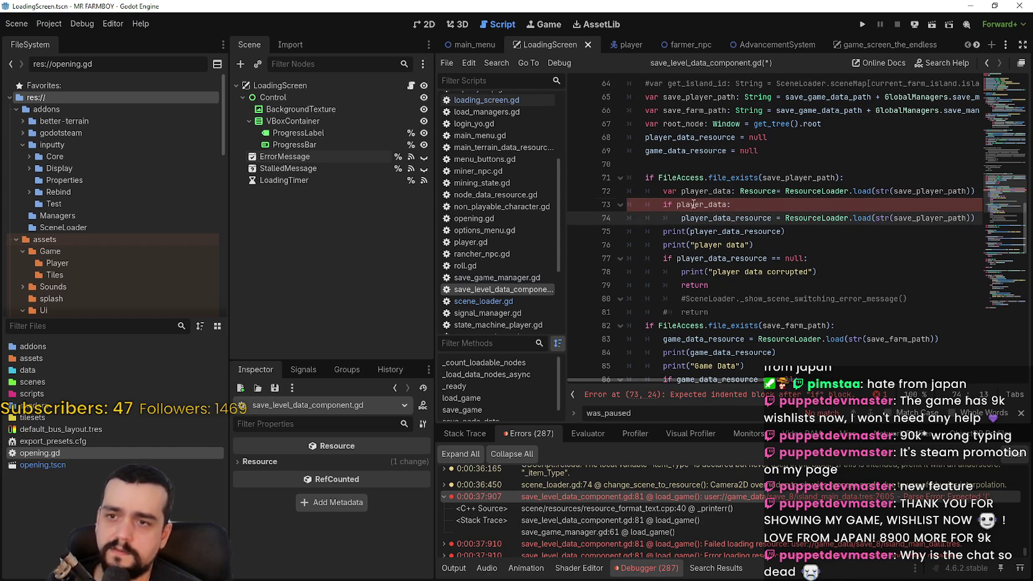
left_click_drag(785, 218, 978, 216)
type("player_data")
left_click_drag(824, 218, 612, 206)
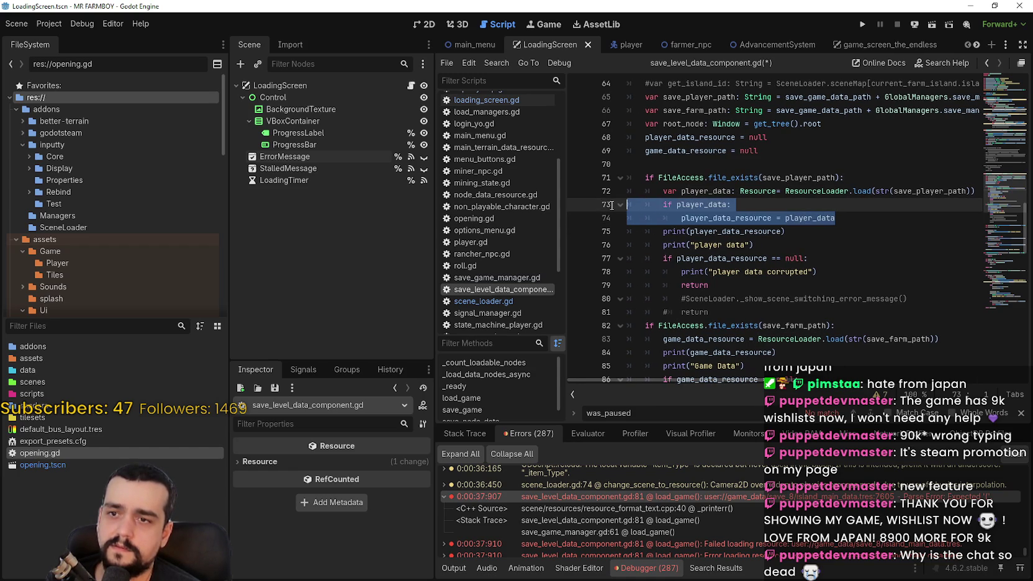
left_click(853, 218)
Step: Add an 'else:' branch returning early, fix the 'eturn' typo, and save the script
key("Return")
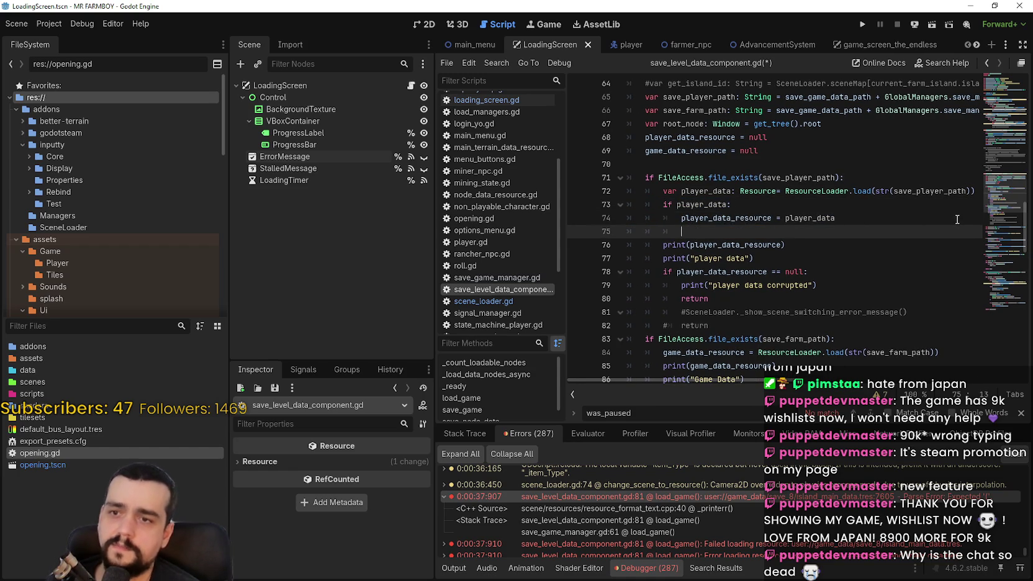
key("BackSpace")
type("else:")
key("Return")
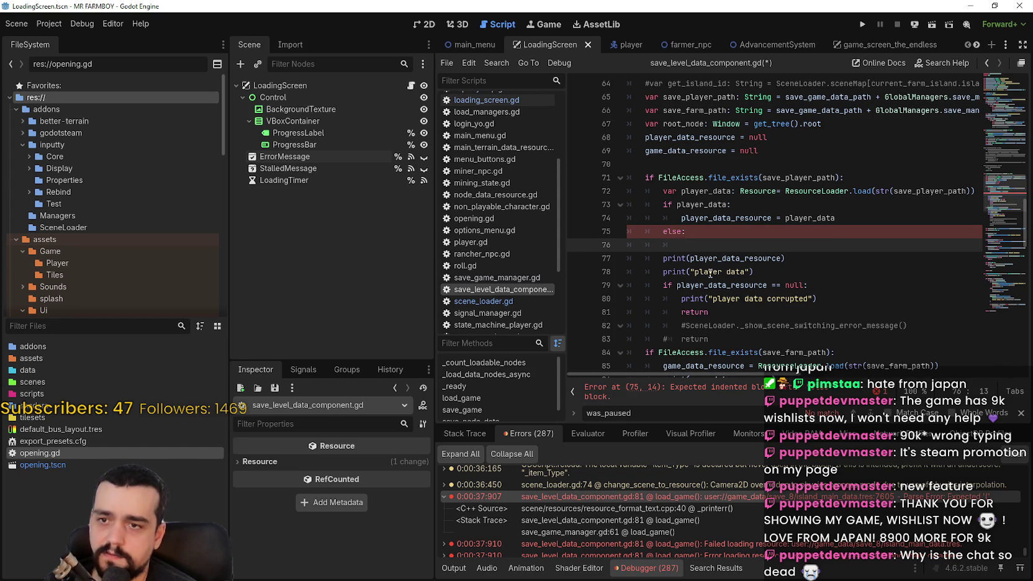
mouse_move(730, 310)
left_mouse_down()
mouse_move(662, 311)
mouse_move(685, 311)
mouse_move(690, 246)
left_mouse_up()
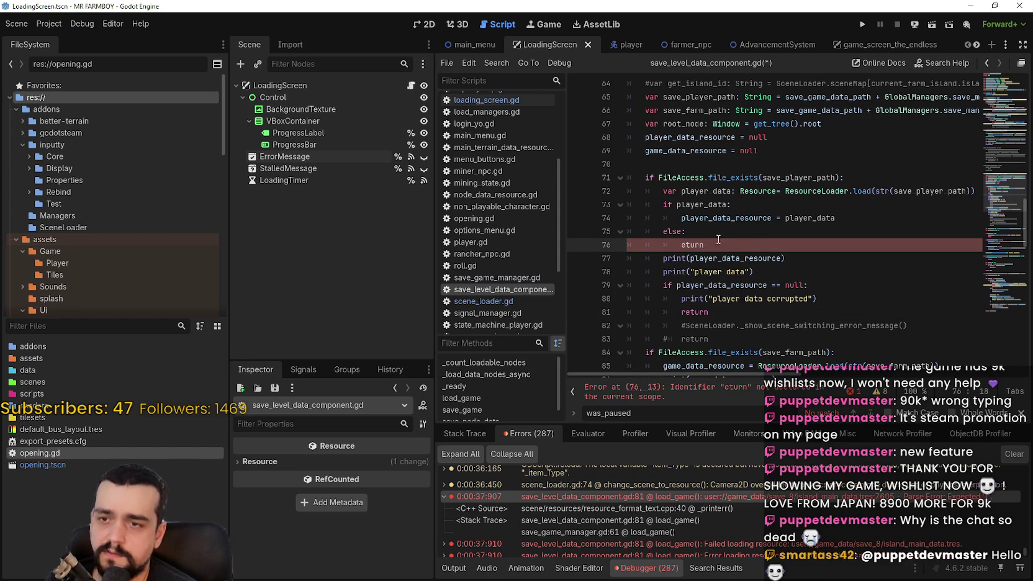
type("return")
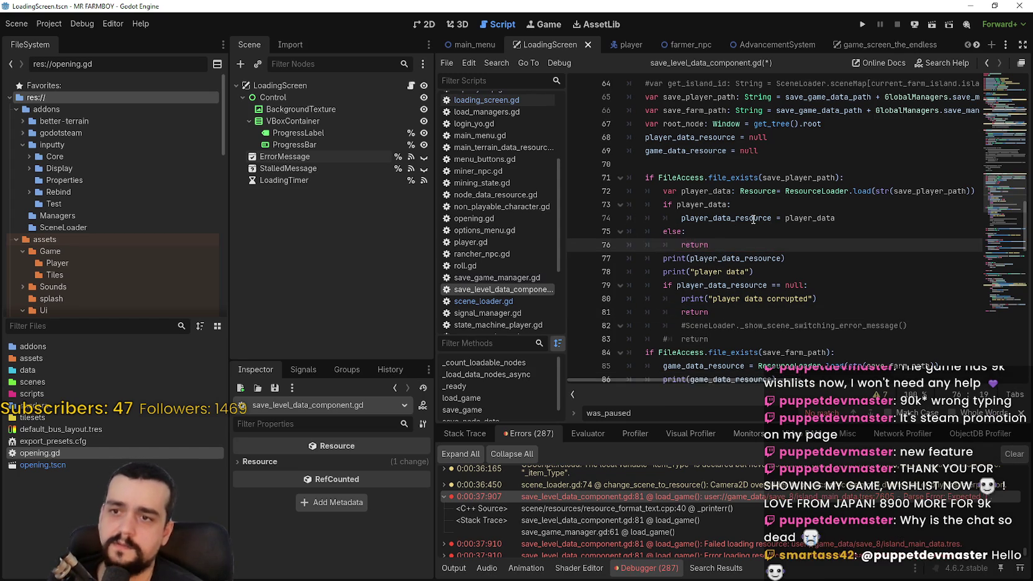
scroll(742, 248, "down", 2)
left_click(741, 245)
key("ctrl+s")
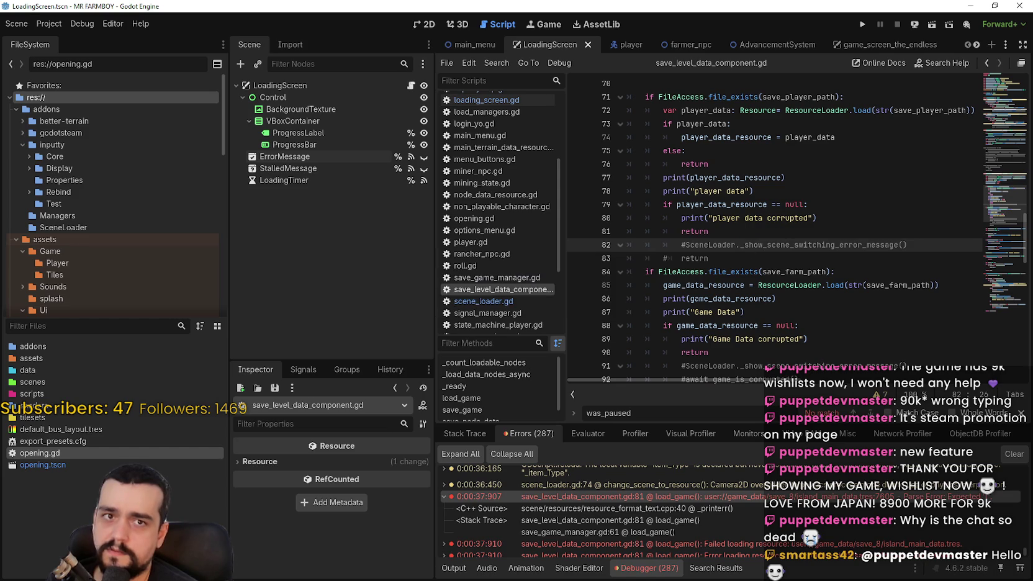
scroll(800, 211, "up", 2)
scroll(801, 210, "down", 3)
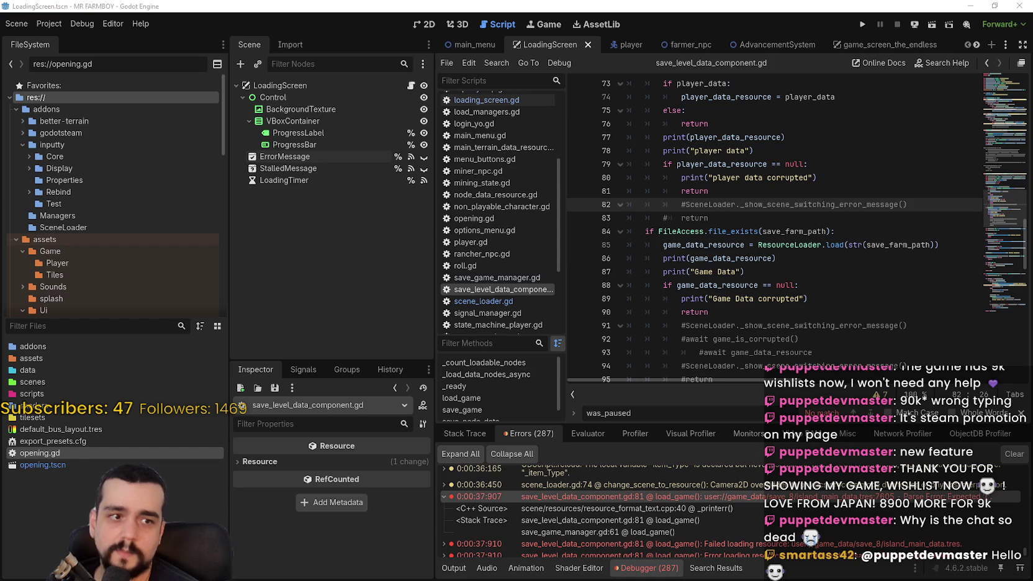
Step: Insert 'var game_data: Resource =' below the farm file check
left_click(751, 221)
scroll(752, 244, "down", 1)
left_click(769, 232)
scroll(770, 232, "up", 3)
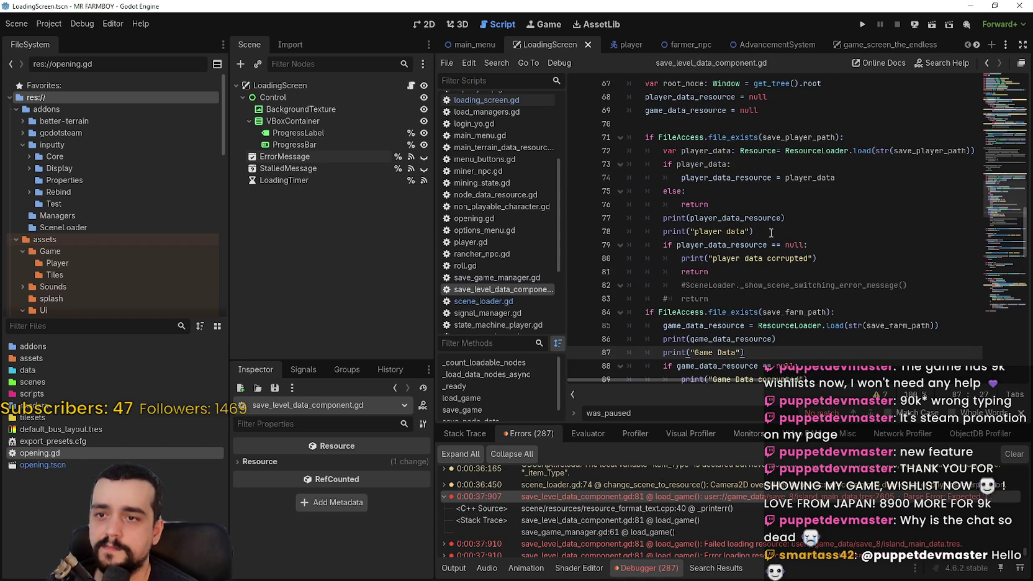
scroll(766, 254, "down", 2)
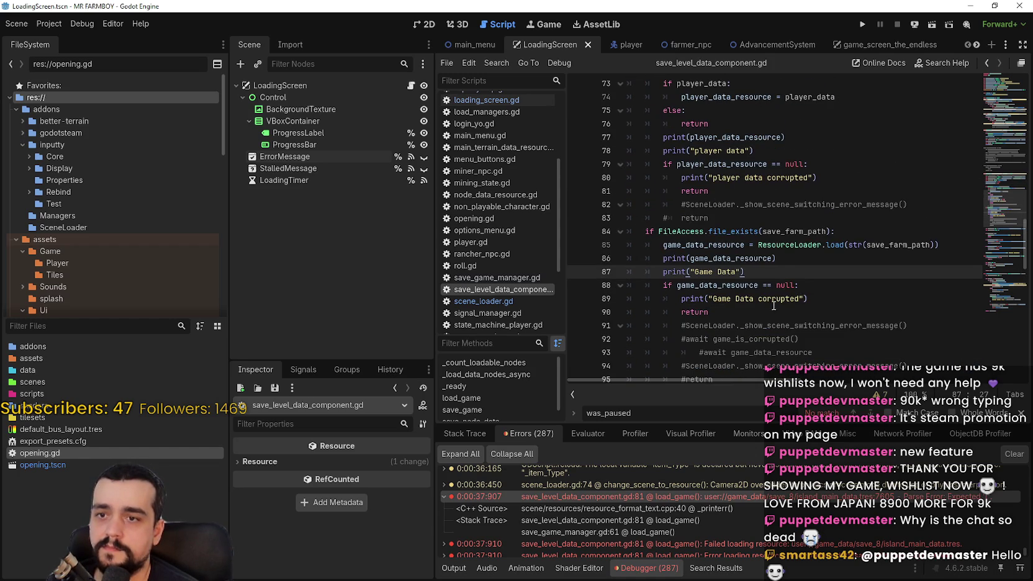
left_click(859, 234)
key("Return")
type("var game_data:")
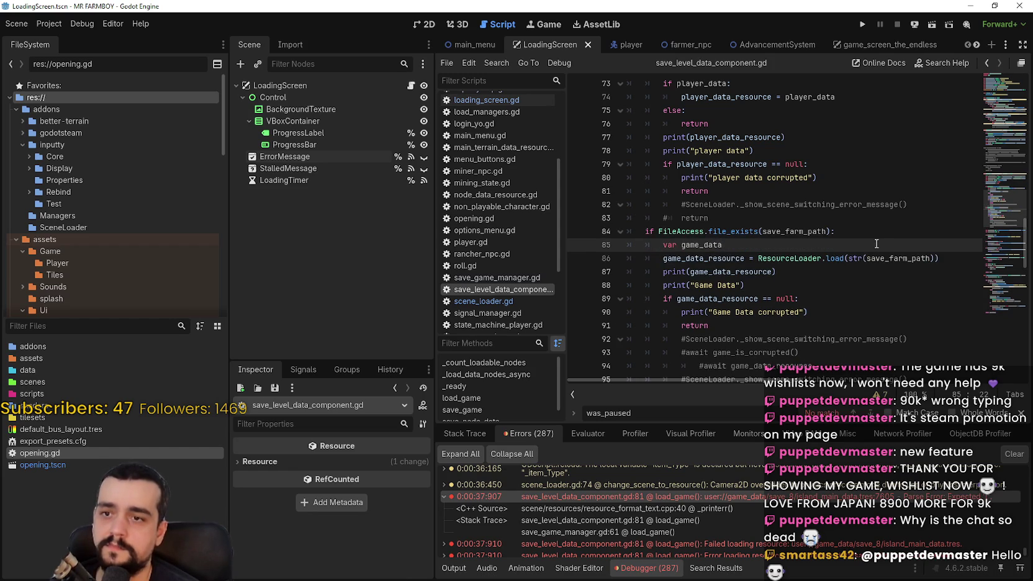
type(" Resource ")
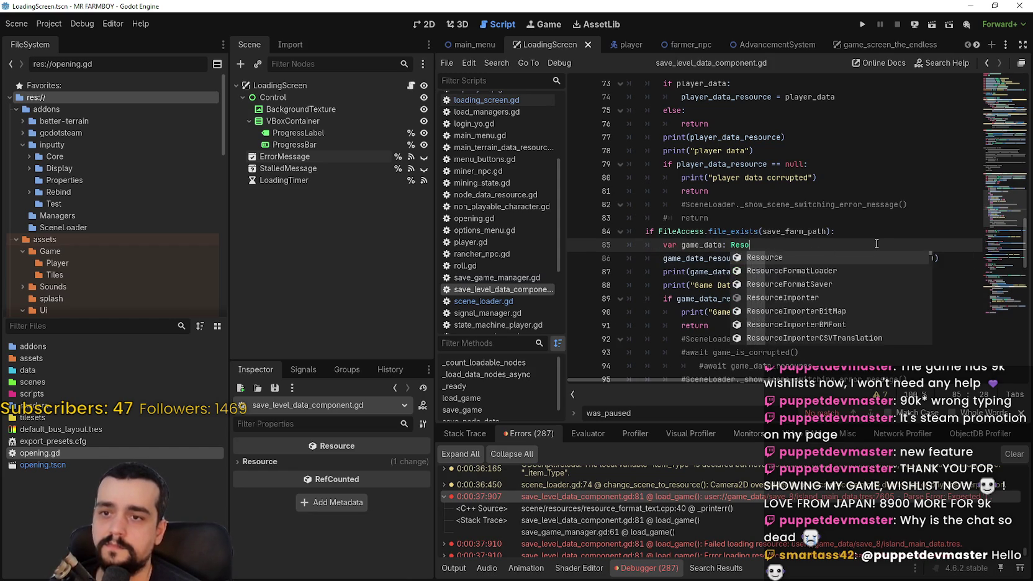
type("=")
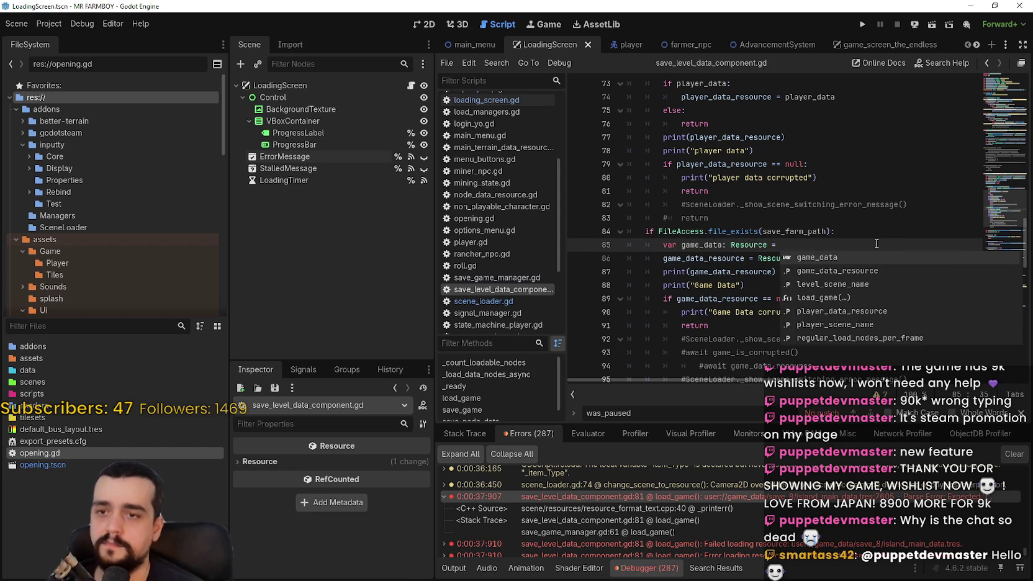
Step: Complete the game_data line with the copied ResourceLoader.load call for the farm save
left_click(791, 258)
double_click(791, 258)
key("shift+End")
key("ctrl+c")
left_click(787, 244)
key("ctrl+v")
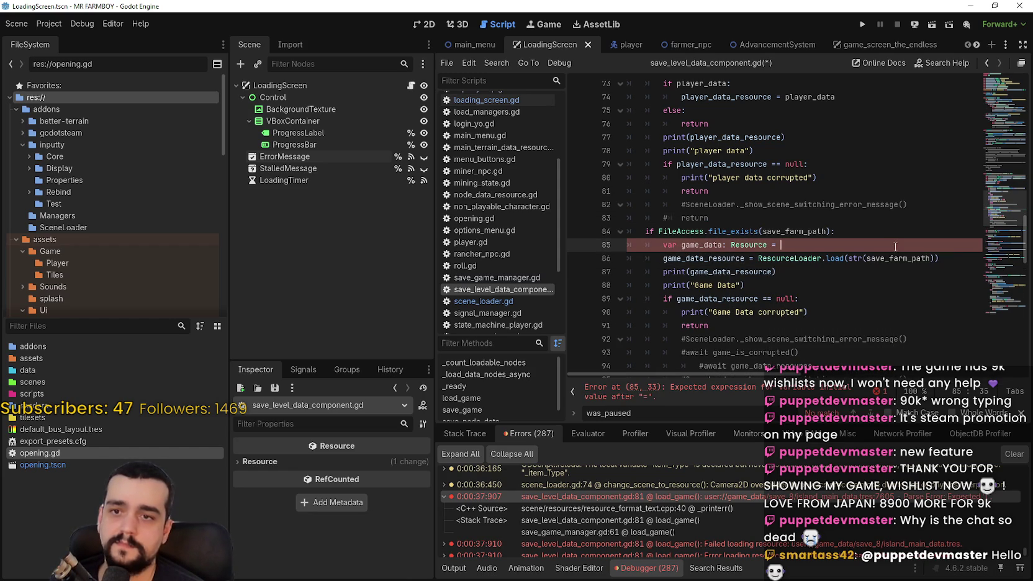
Step: Add 'if game_data:' and indent the game_data_resource assignment under it
key("Return")
type("if game")
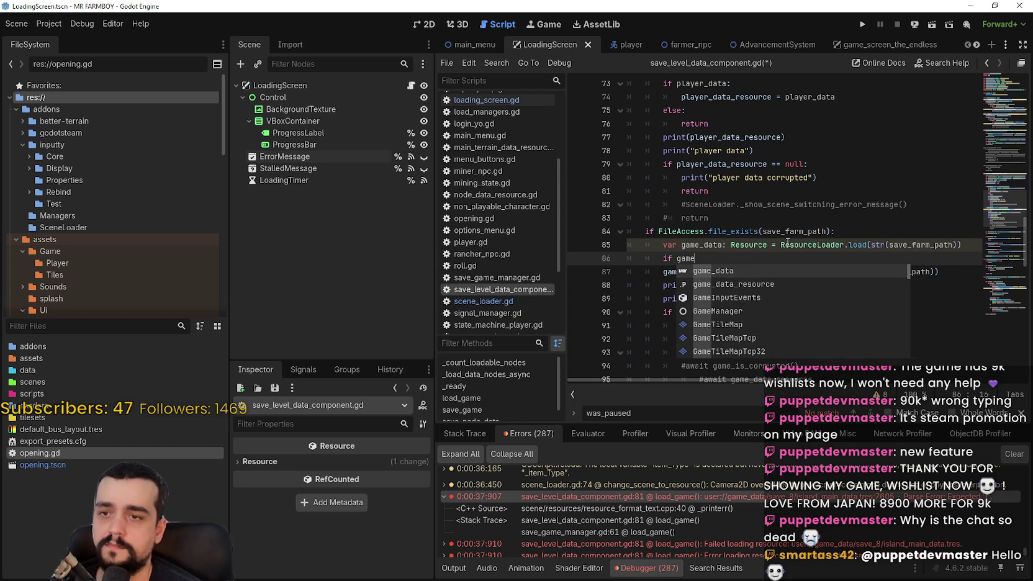
key("Return")
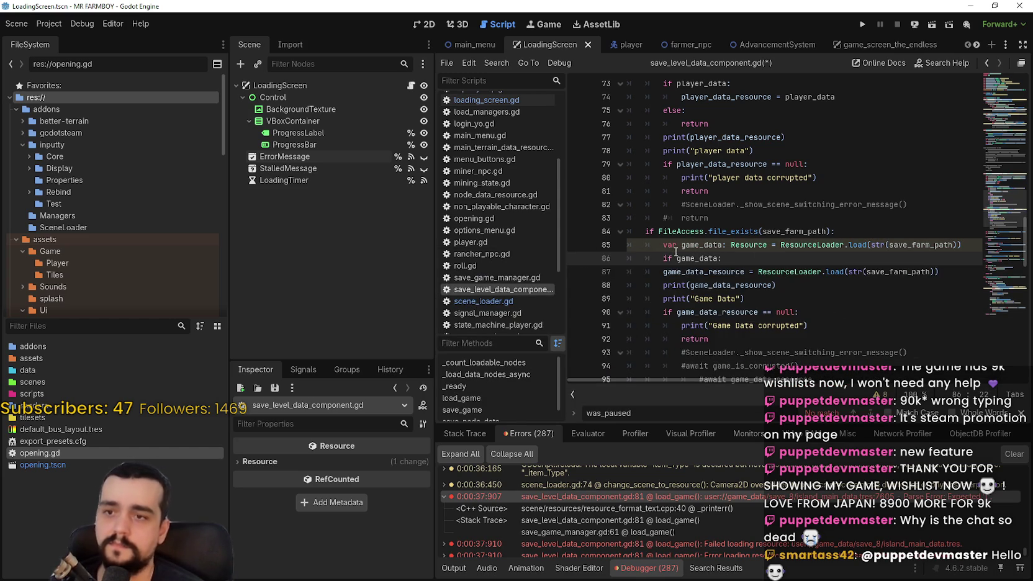
key("Down")
key("Home")
key("Tab")
key("End")
Step: Add an 'else:' branch that returns, then save the script
key("Return")
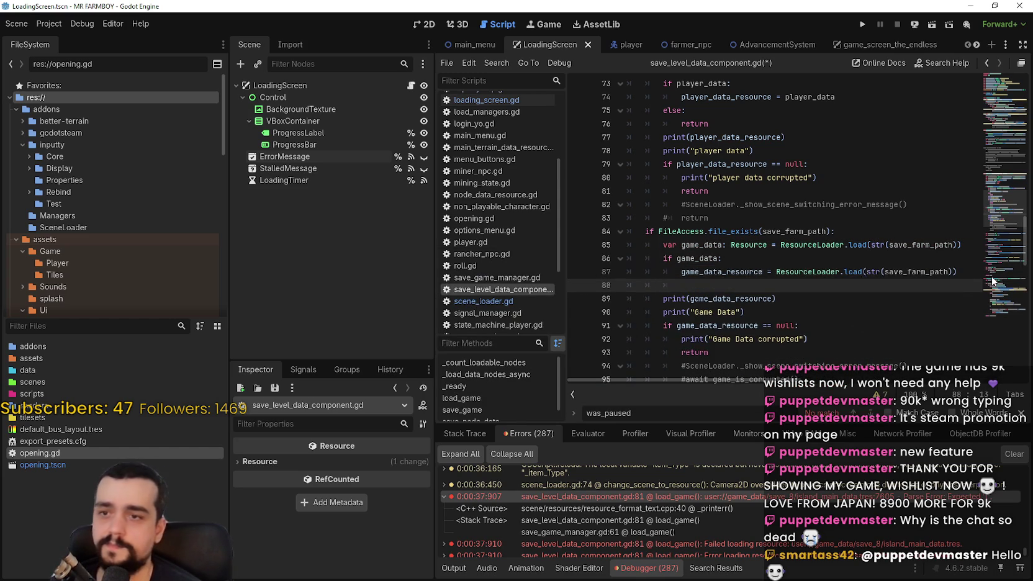
key("BackSpace")
type("else:")
key("Return")
type("return")
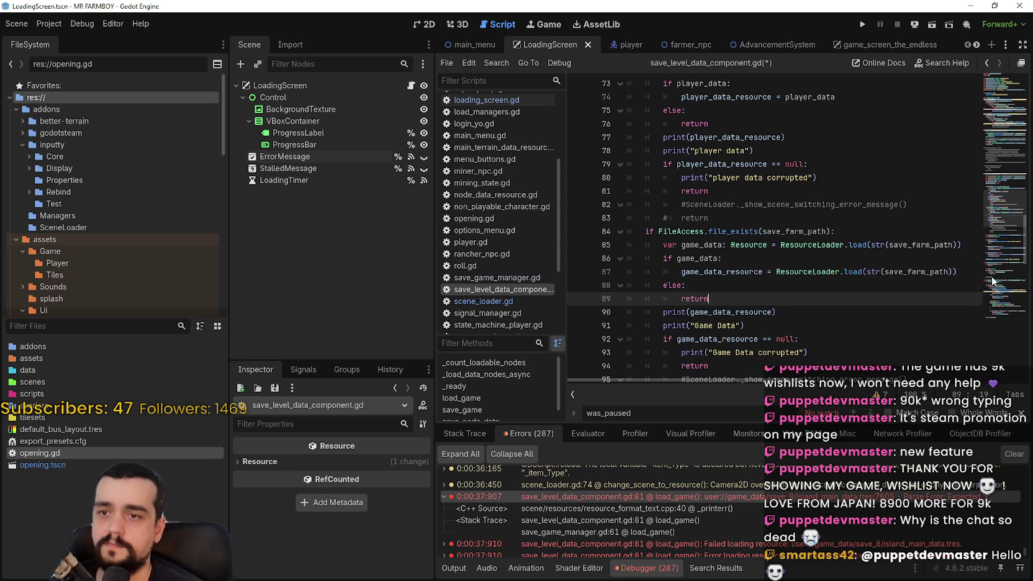
key("ctrl+s")
Step: Review the new load checks and close the was_paused search
scroll(748, 248, "down", 5)
left_click(748, 245)
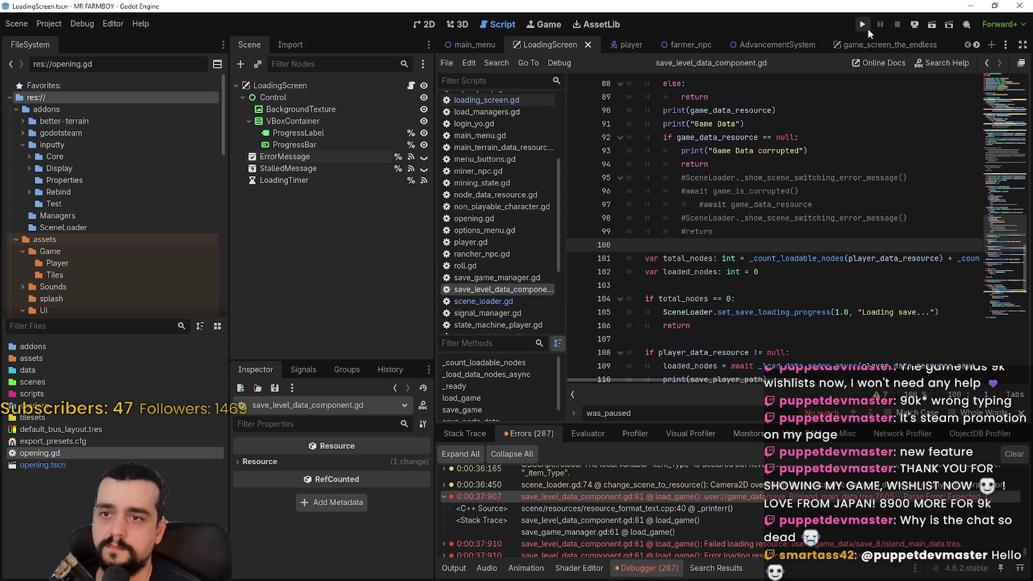
scroll(740, 217, "up", 3)
left_click(741, 217)
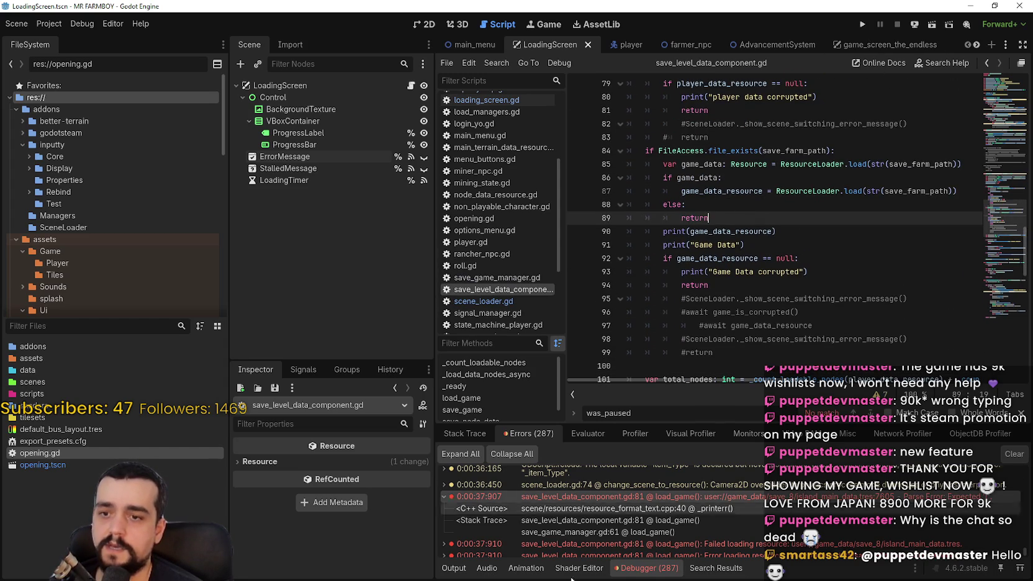
left_click(1021, 413)
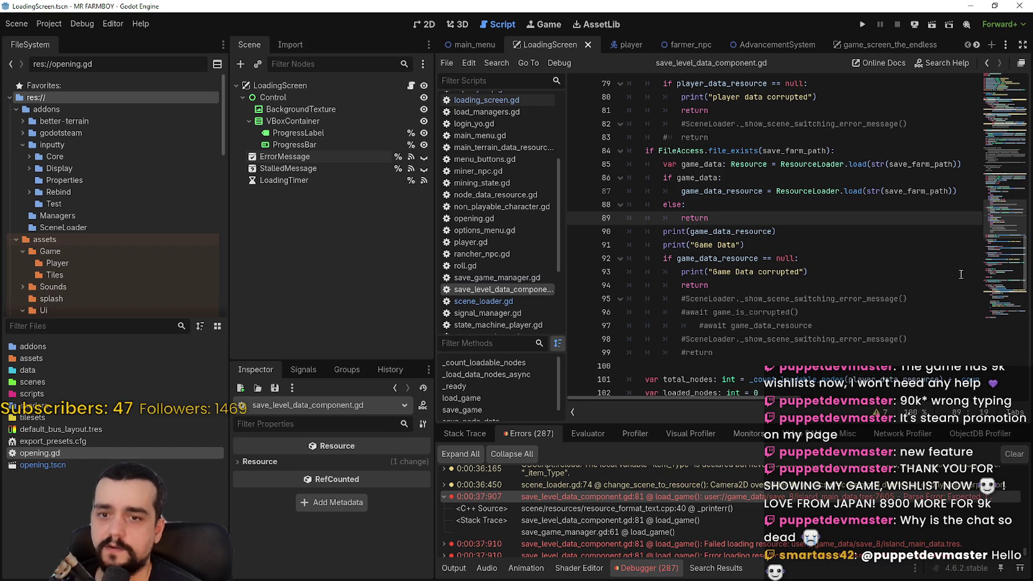
Step: Switch to the game_screen_the_endless scene, run MR FARMBOY, and open its save games list
left_click(862, 36)
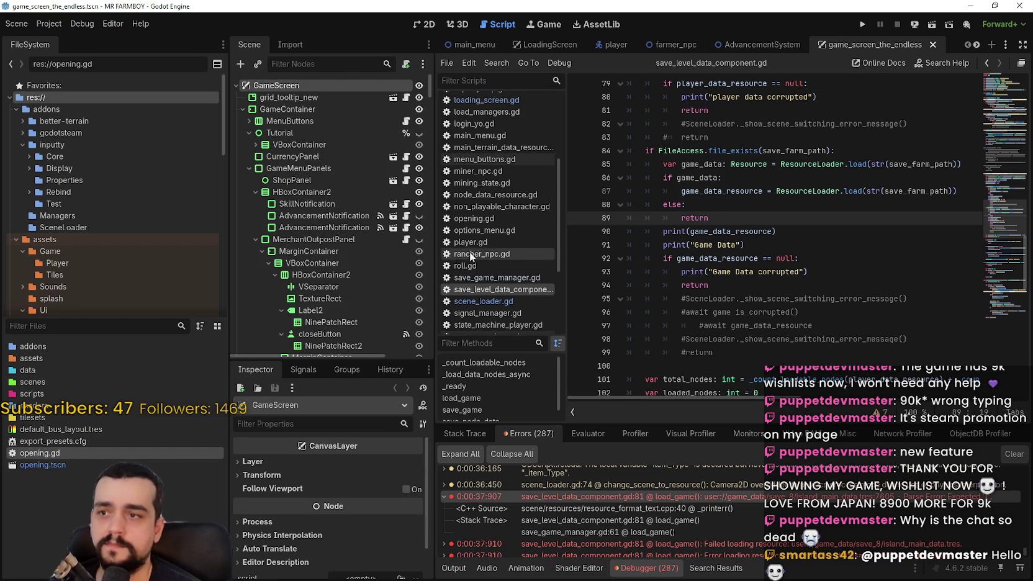
scroll(622, 264, "up", 2)
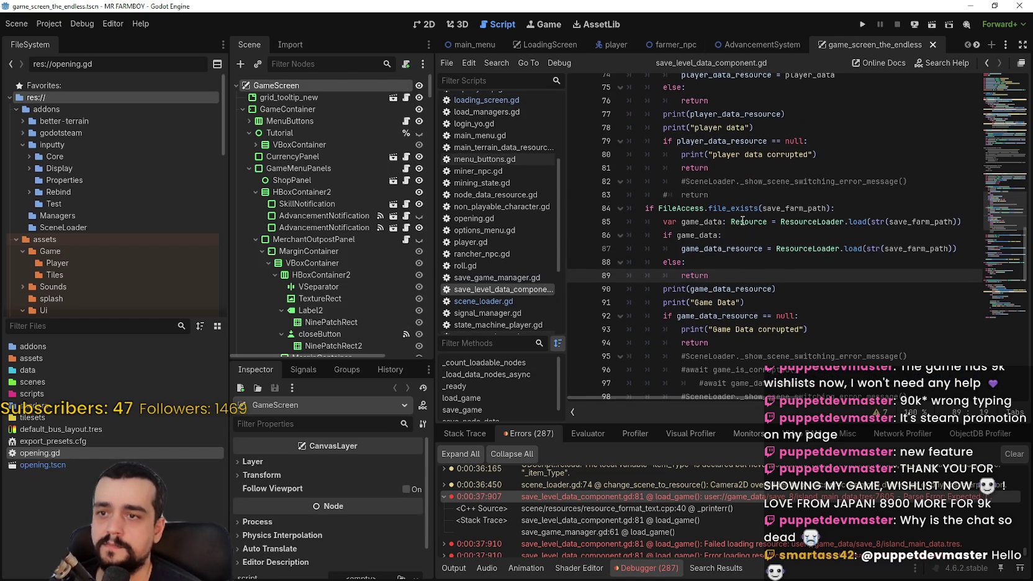
left_click(705, 235)
left_click(863, 25)
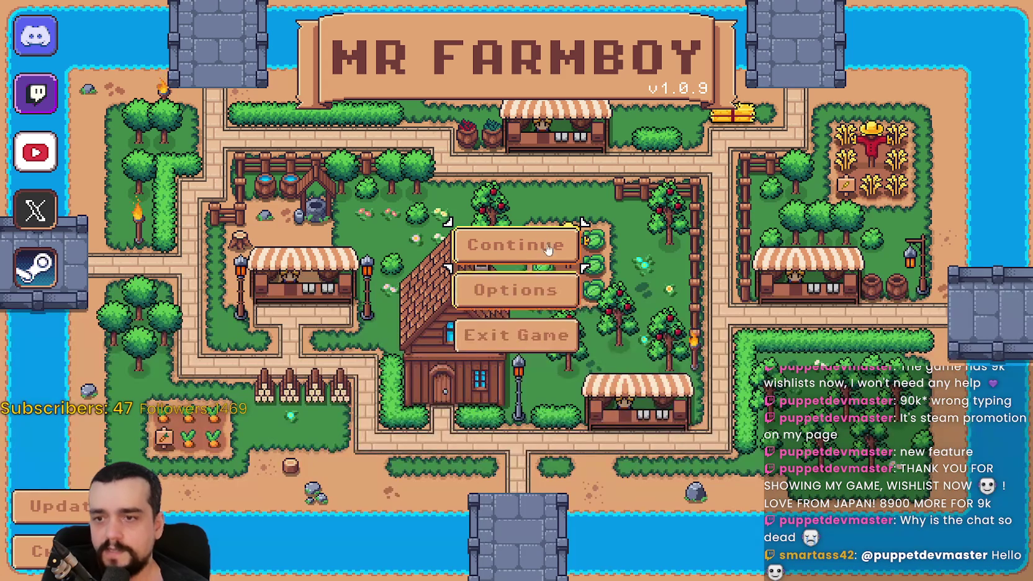
left_click(514, 242)
Step: Close the save list and set the game's display to windowed in Options, then apply
scroll(713, 299, "down", 4)
scroll(713, 299, "down", 2)
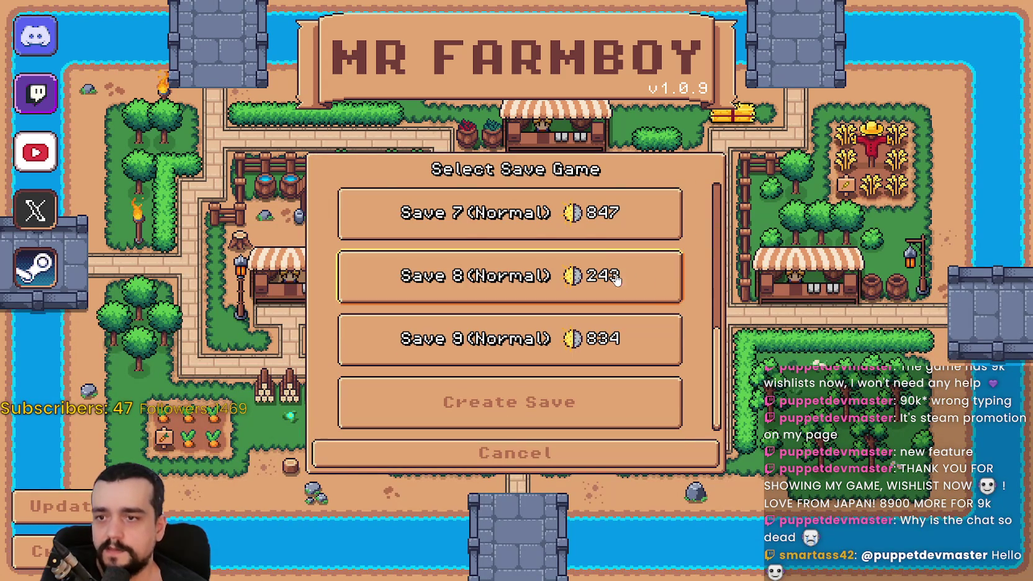
scroll(662, 298, "up", 1)
left_click(677, 453)
left_click(512, 290)
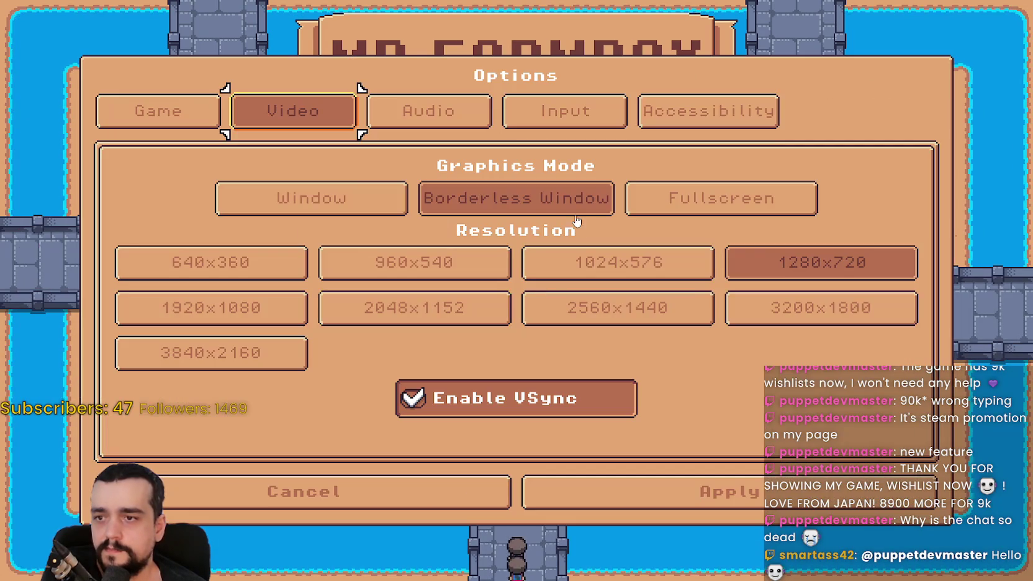
left_click(309, 198)
left_click(650, 423)
Step: Load Save 8, move the game window aside, and return to the editor
left_click(497, 268)
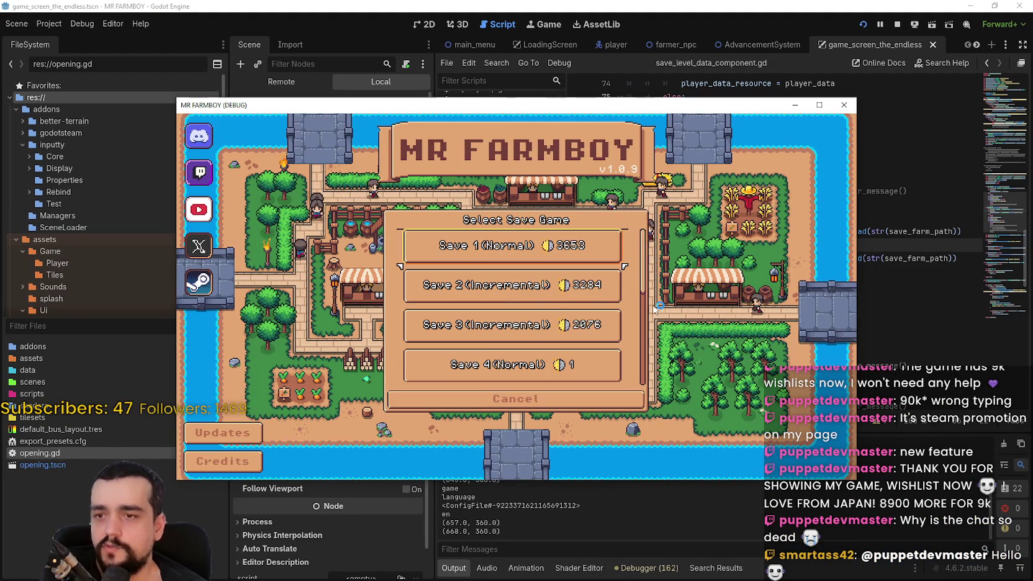
scroll(638, 251, "down", 5)
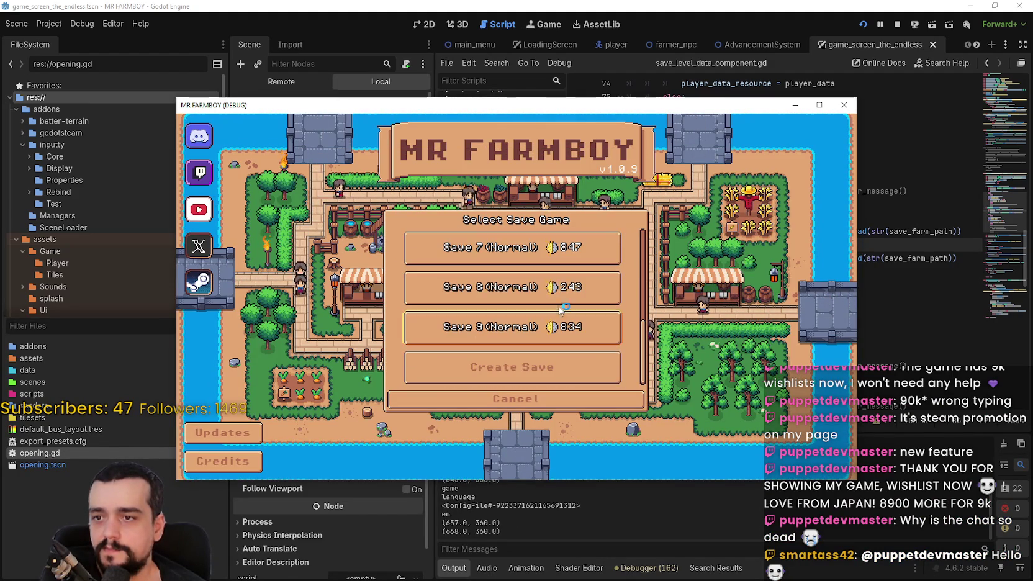
left_click(479, 298)
left_click(480, 297)
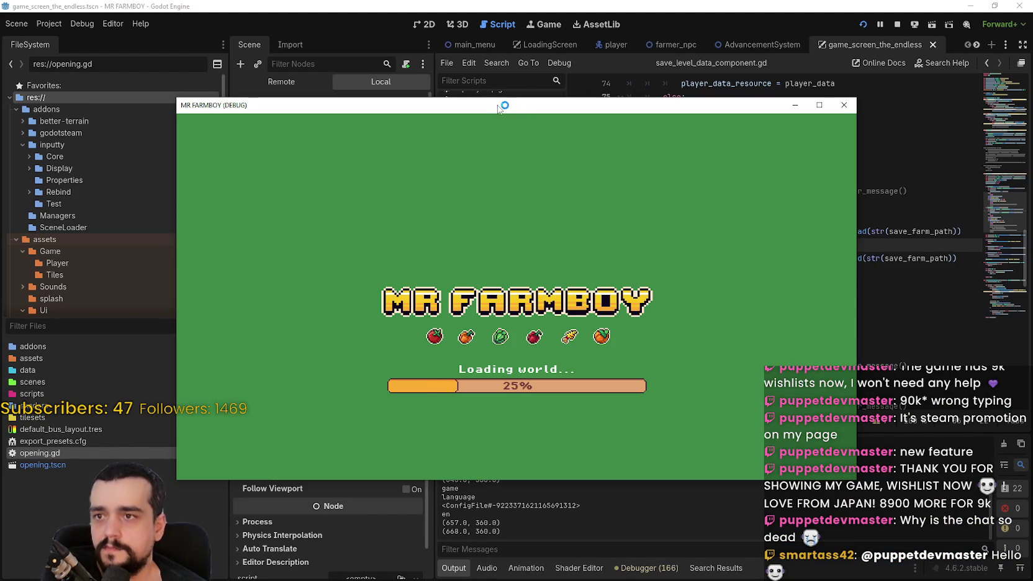
left_click_drag(497, 105, 584, 51)
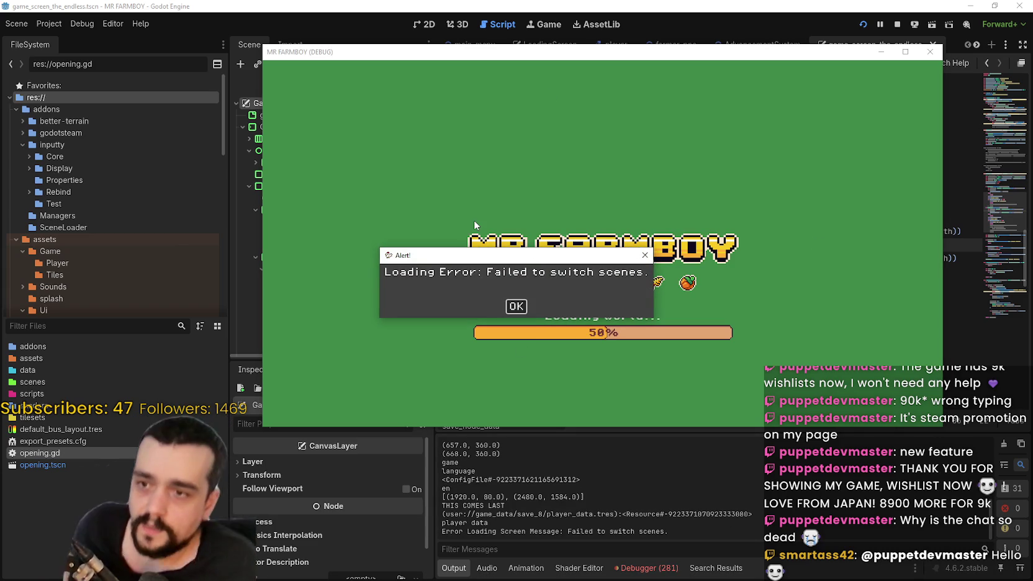
left_click(654, 574)
Step: Open the debugger's newest load error to jump to line 85 of save_level_data_component.gd
left_click(655, 575)
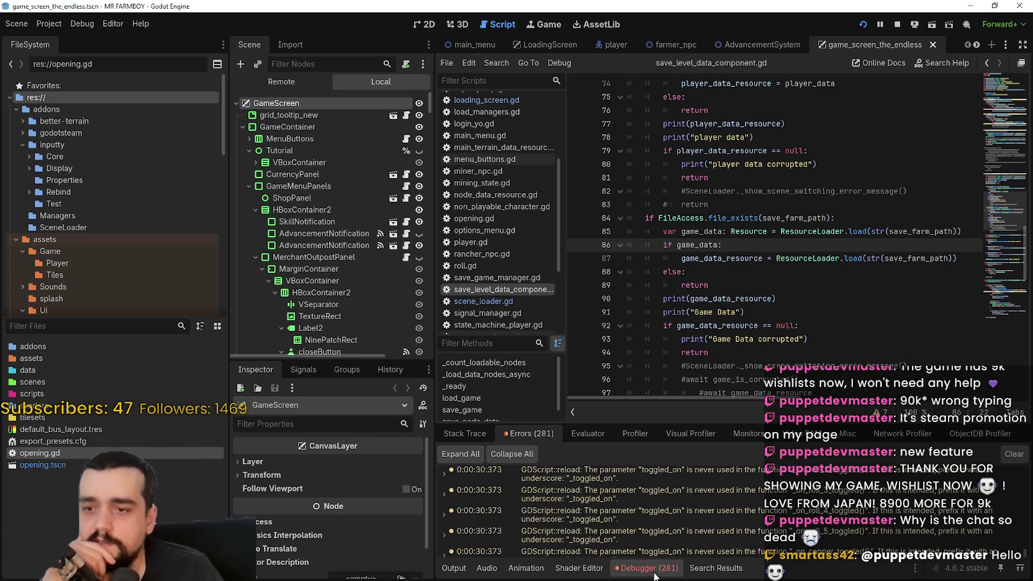
scroll(890, 526, "down", 10)
left_click(889, 524)
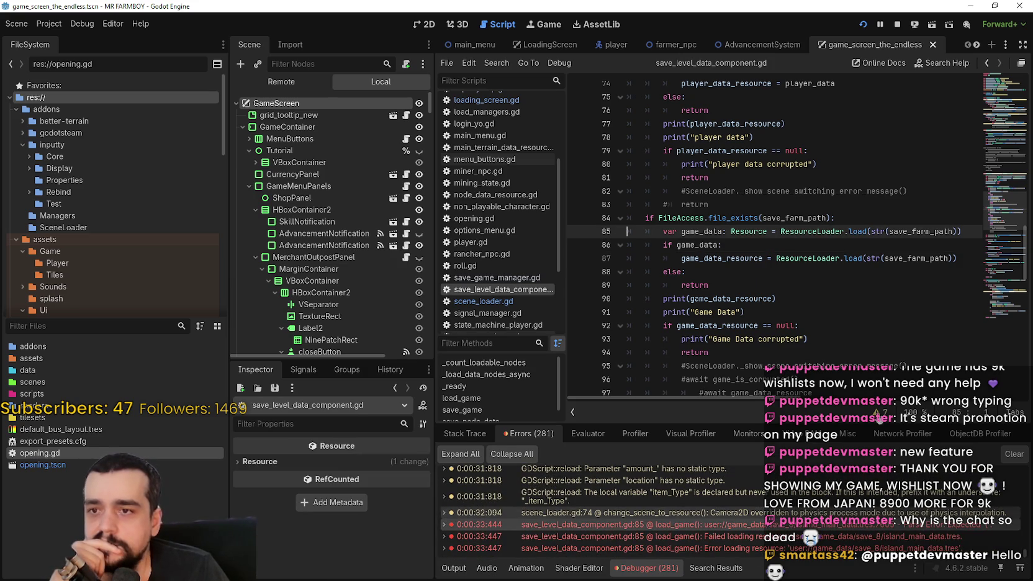
mouse_move(748, 235)
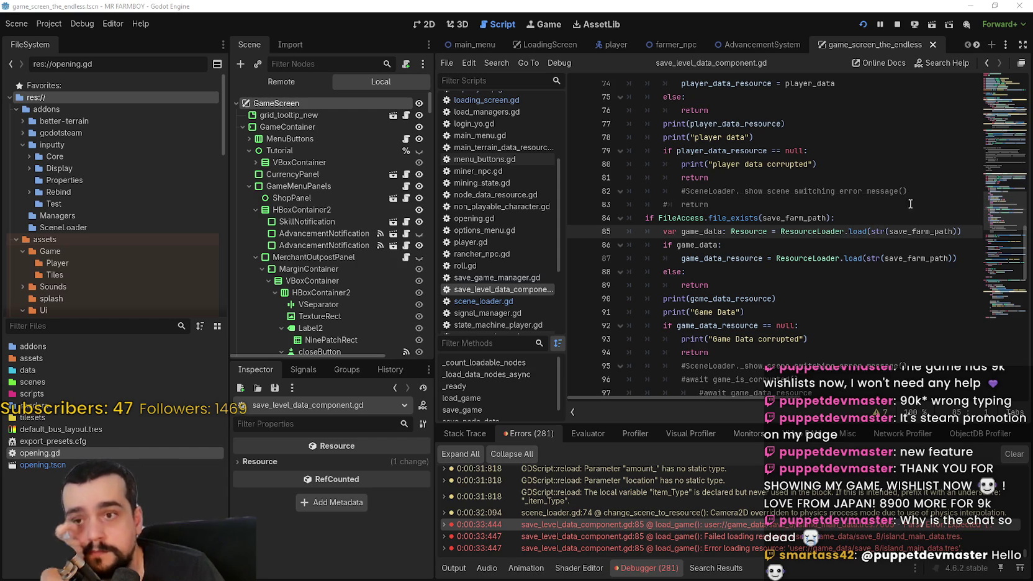
Step: Place the caret on line 85's ResourceLoader call, removing a stray # typed there
left_click(898, 218)
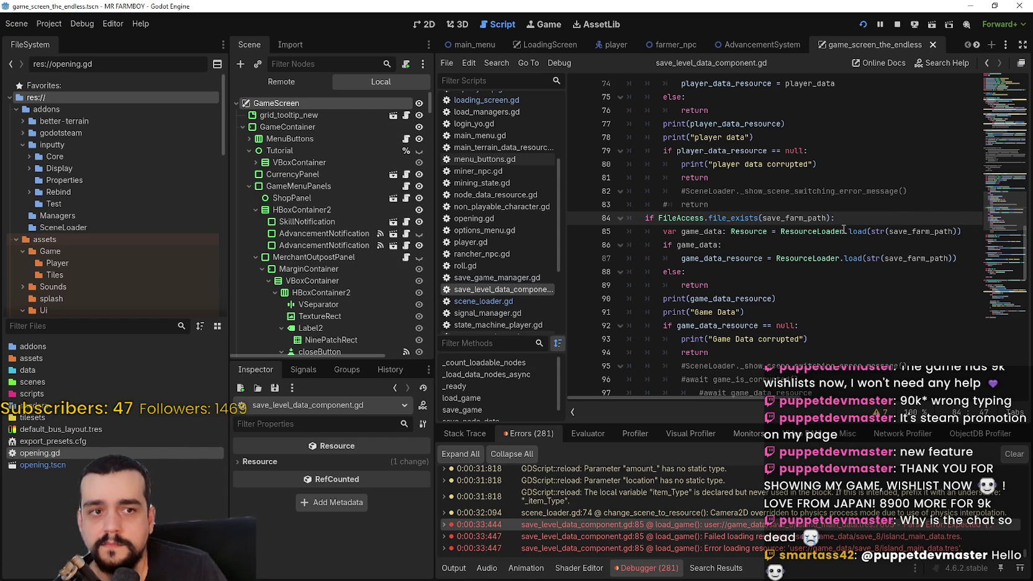
left_click(783, 230)
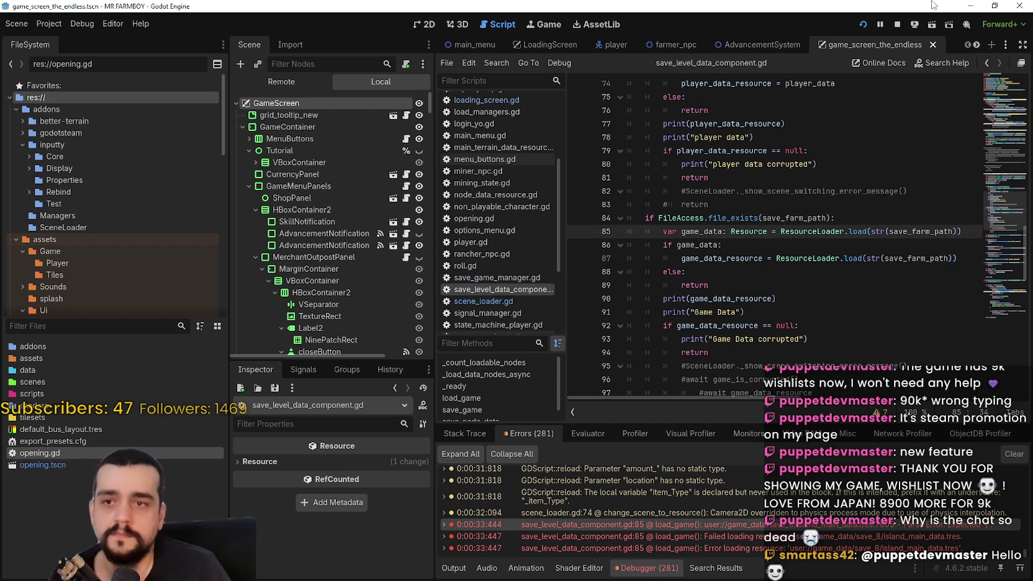
type("#")
key("BackSpace")
scroll(788, 246, "down", 3)
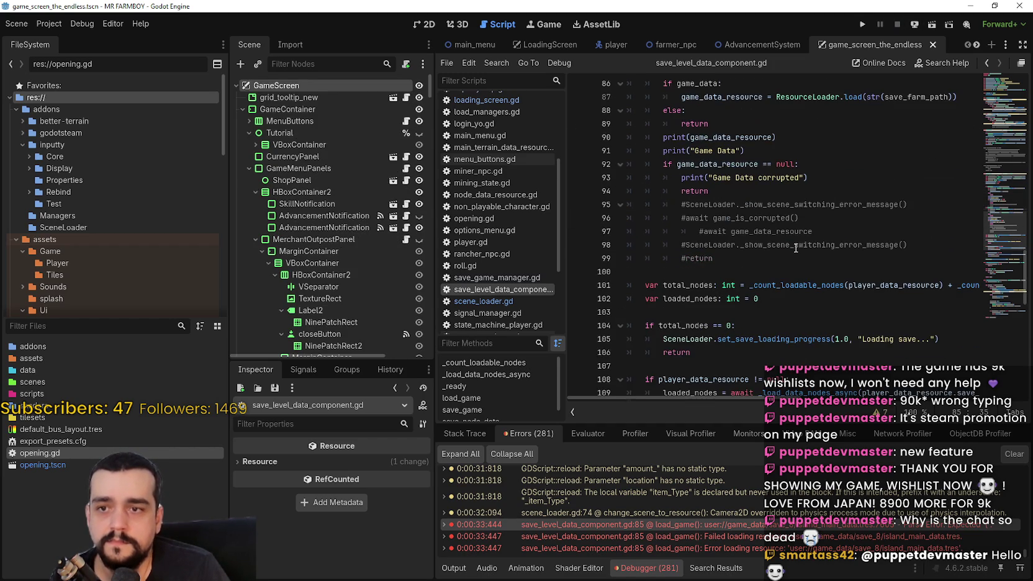
Step: Prefix line 85 with #ResourceLoader.exists( and paste str(save_farm_path) inside it
scroll(794, 246, "up", 1)
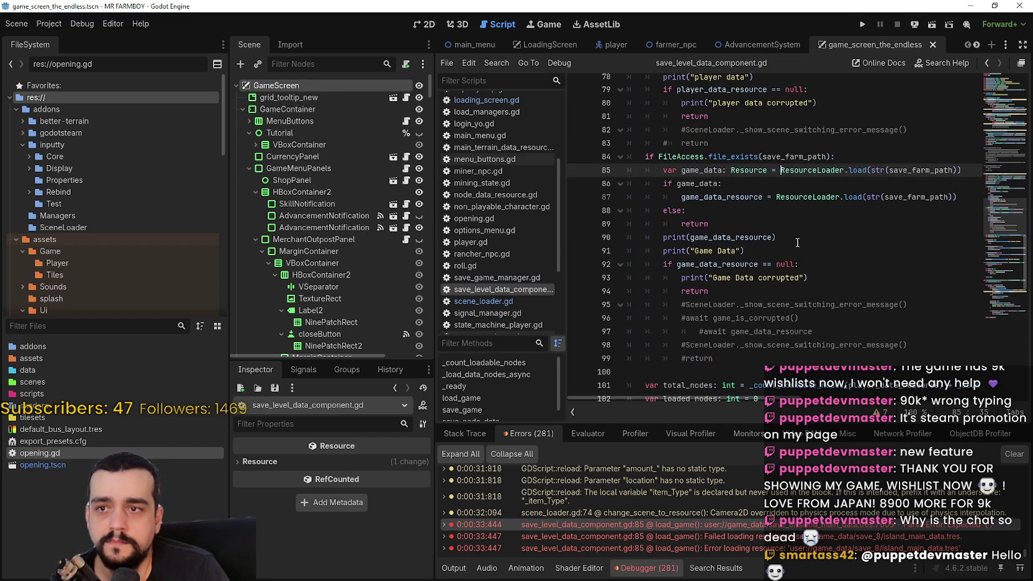
double_click(940, 172)
scroll(931, 279, "up", 4)
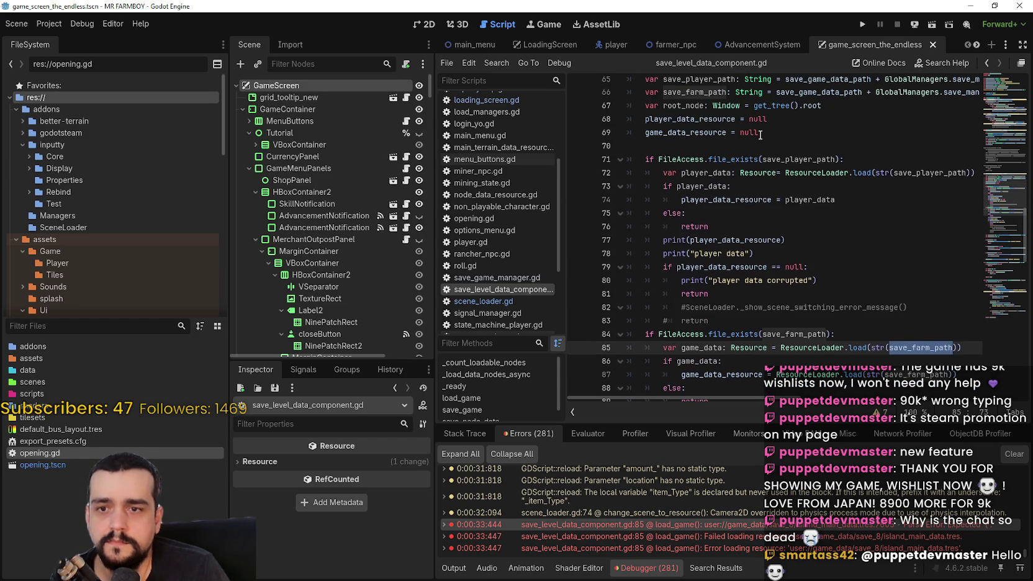
scroll(881, 283, "down", 2)
left_click(782, 268)
type("#Resource")
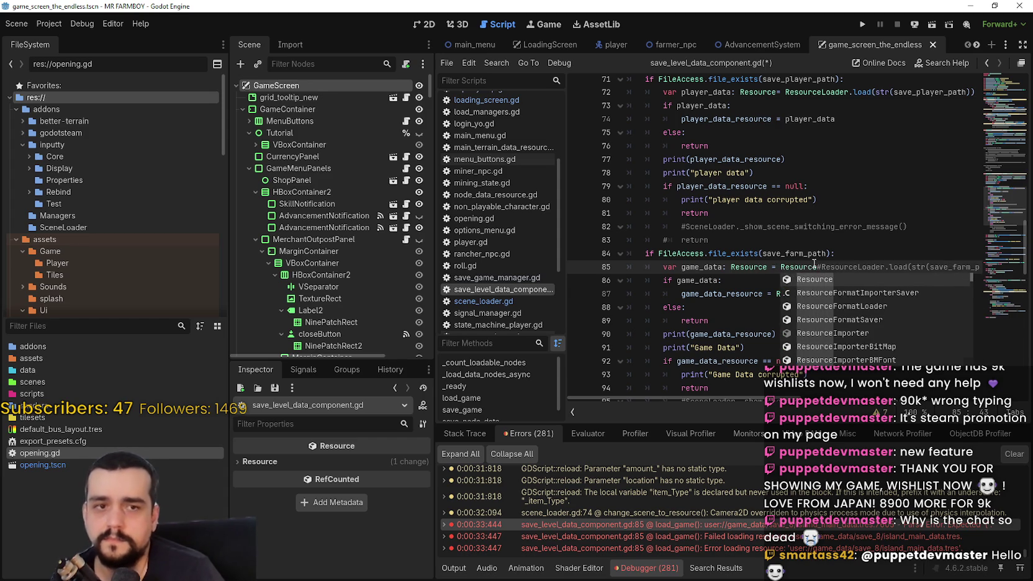
type("Loader.")
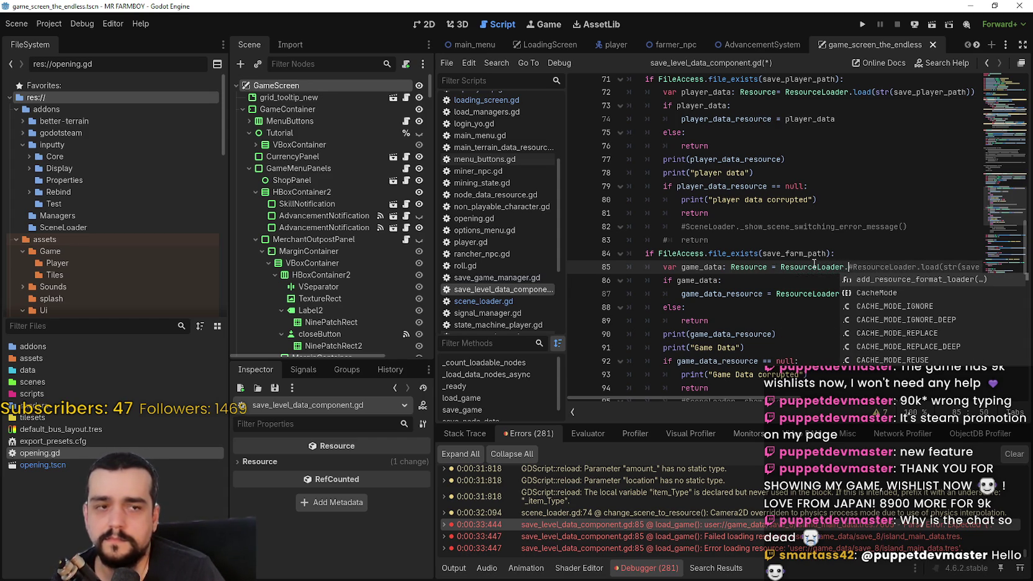
type("exists(")
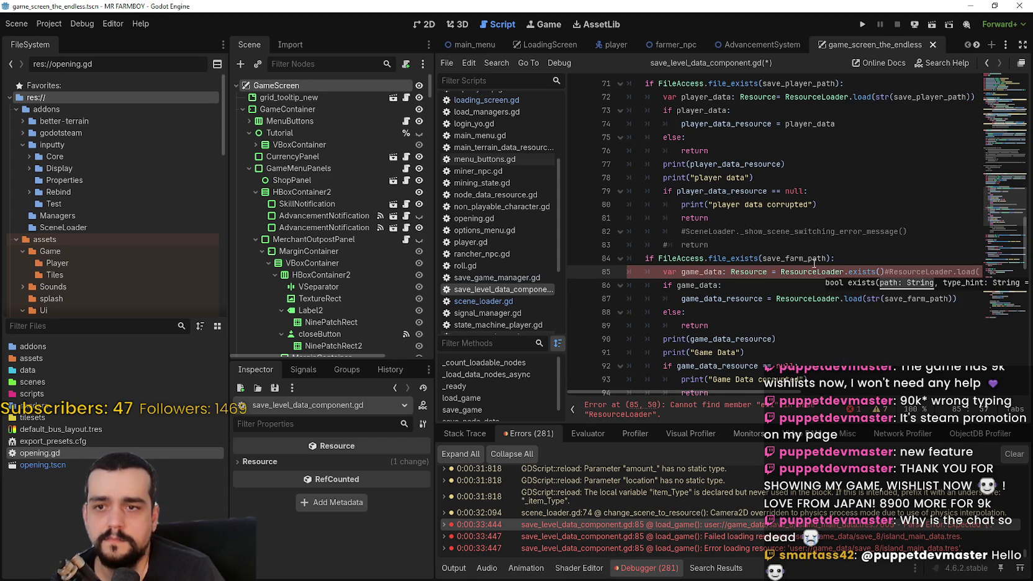
left_click(886, 269)
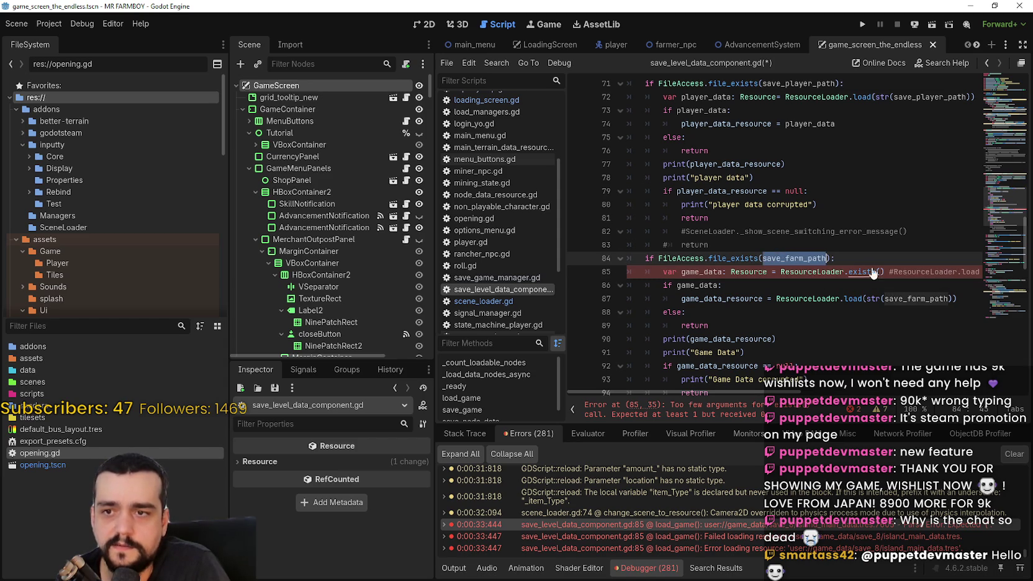
left_click_drag(836, 258, 958, 272)
left_click_drag(874, 272, 949, 273)
left_click(770, 272)
type("str(save_farm_path)")
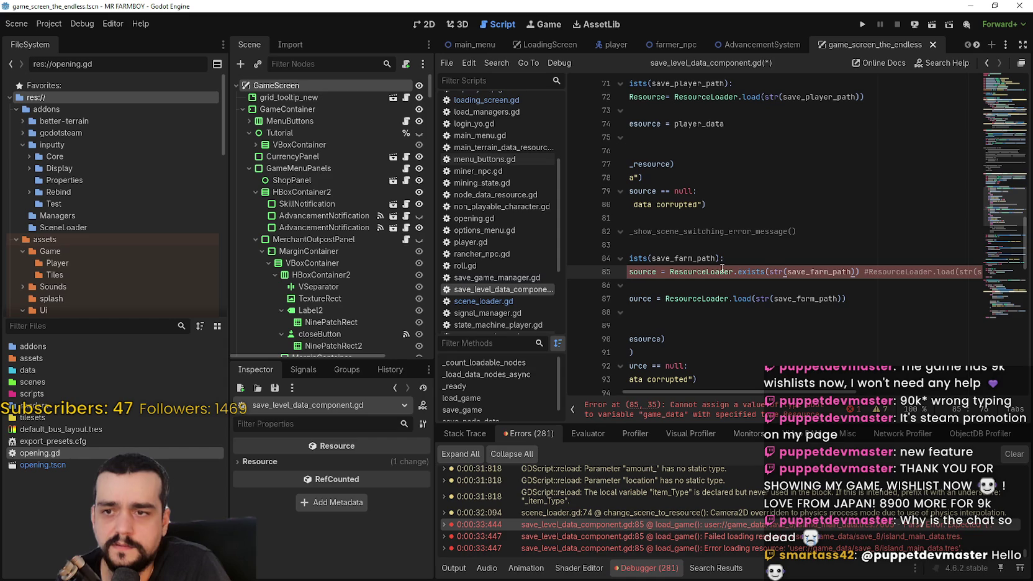
Step: Change line 85's variable type from Resource to bool and save the script
mouse_move(759, 271)
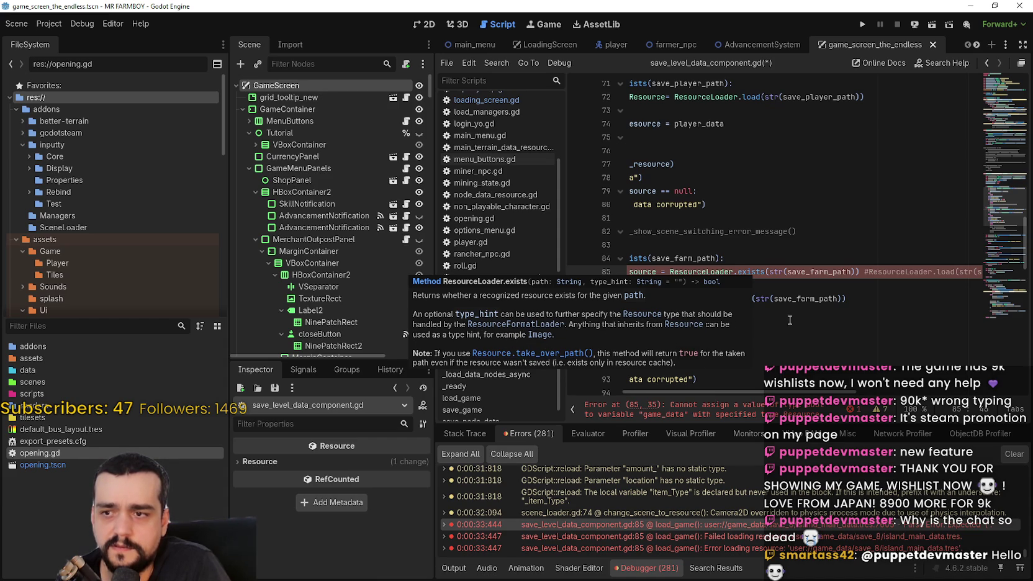
key("Down")
key("Down")
double_click(760, 274)
type("bool")
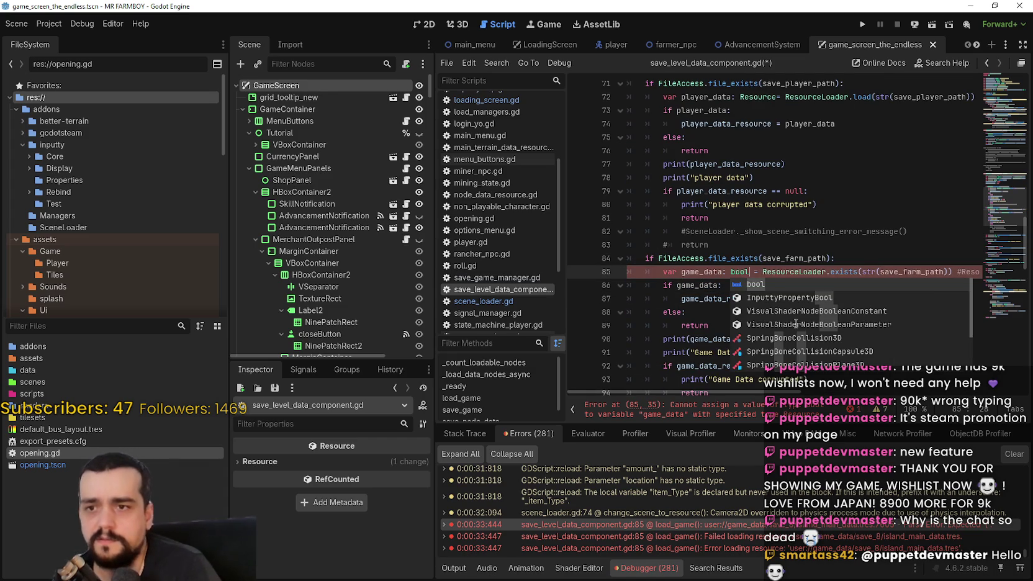
key("Escape")
left_click(743, 317)
key("ctrl+s")
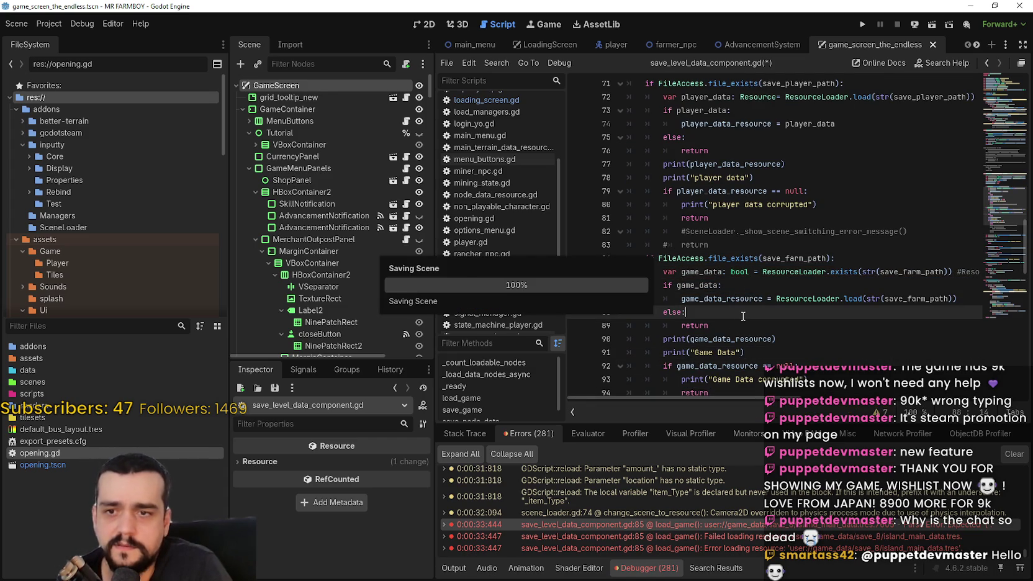
left_click(759, 325)
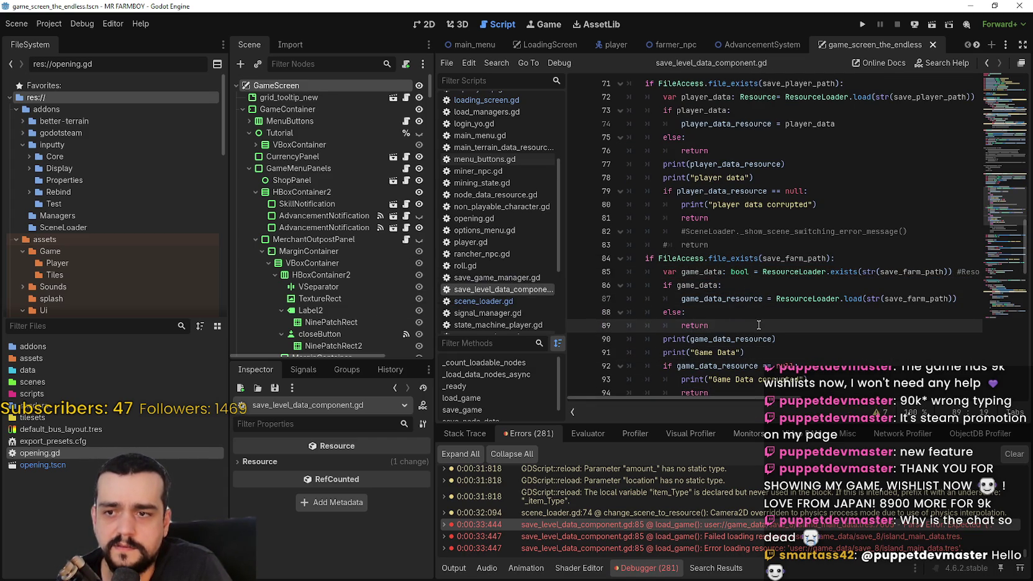
Step: Run MR FARMBOY, load Save 8, dismiss the loading error alert, and stop the game
left_click(862, 24)
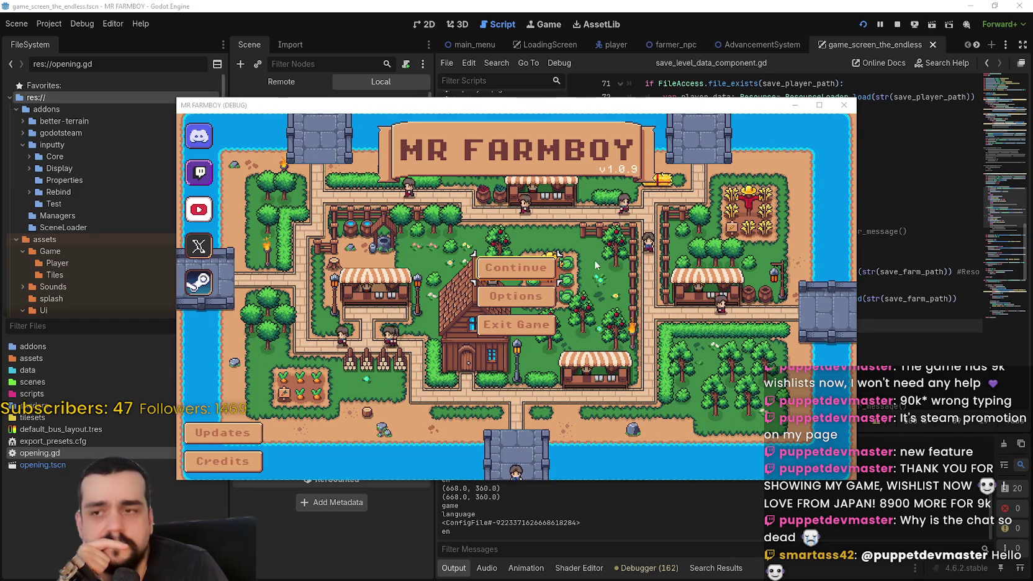
left_click(557, 257)
scroll(585, 322, "down", 5)
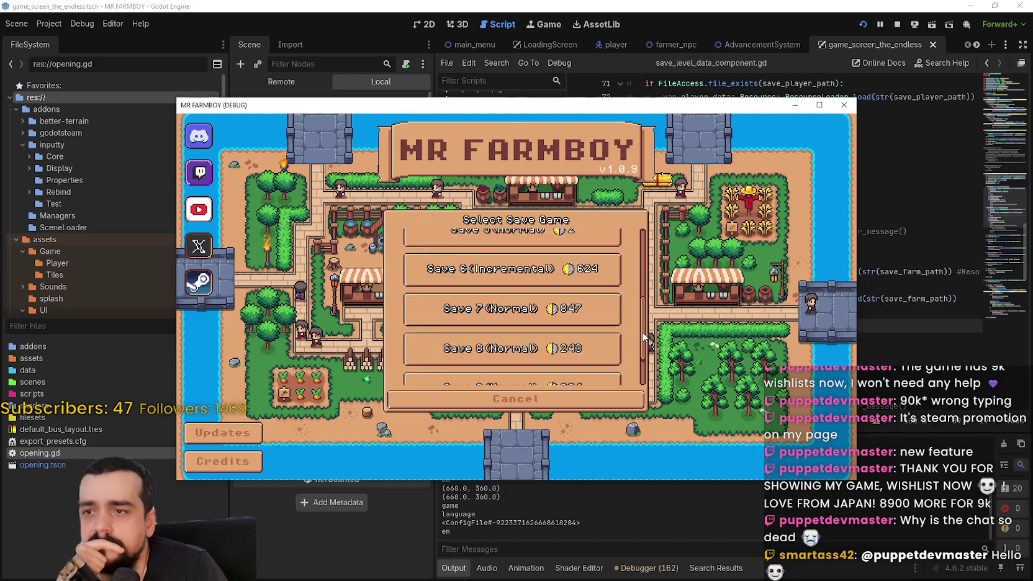
left_click(585, 325)
left_click(471, 326)
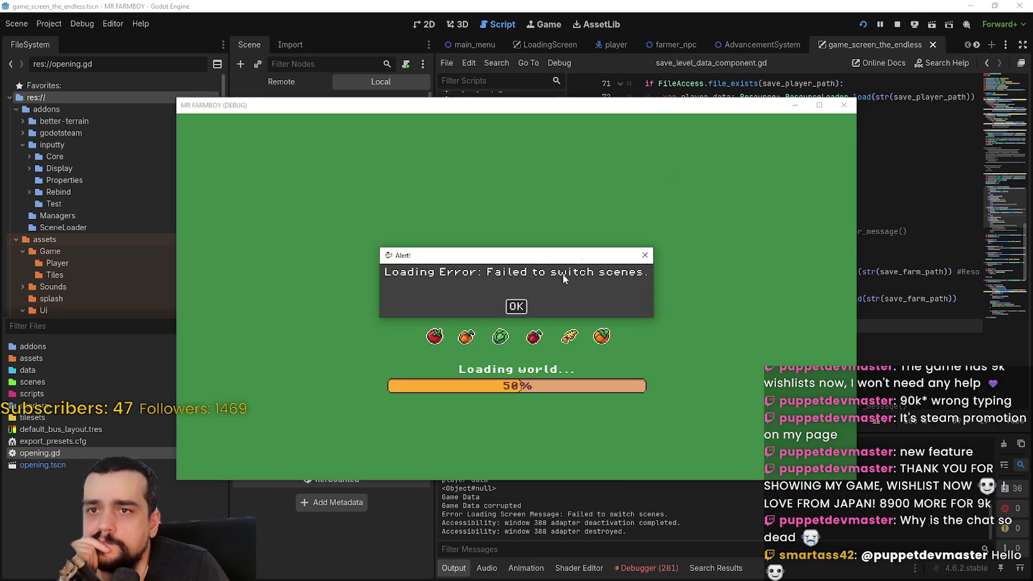
left_click(516, 306)
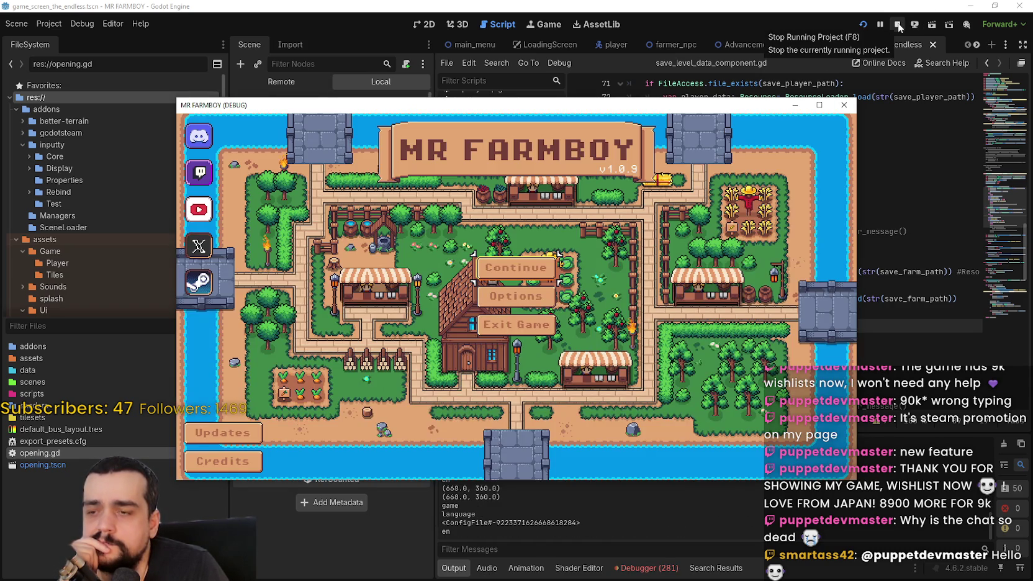
left_click(898, 28)
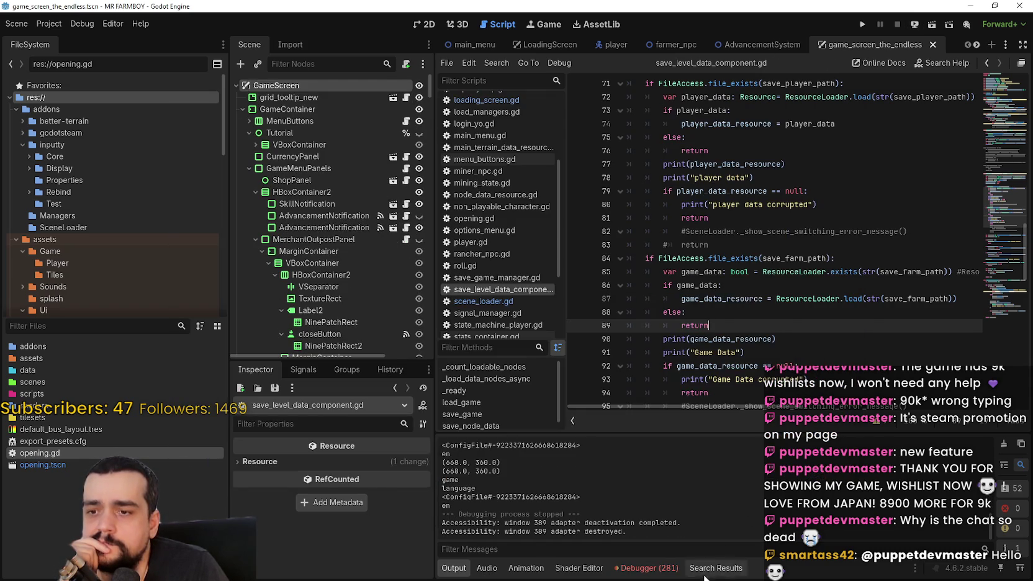
Step: Jump from the newest load_game error to line 87, where island_main_data.tres fails to load
left_click(648, 568)
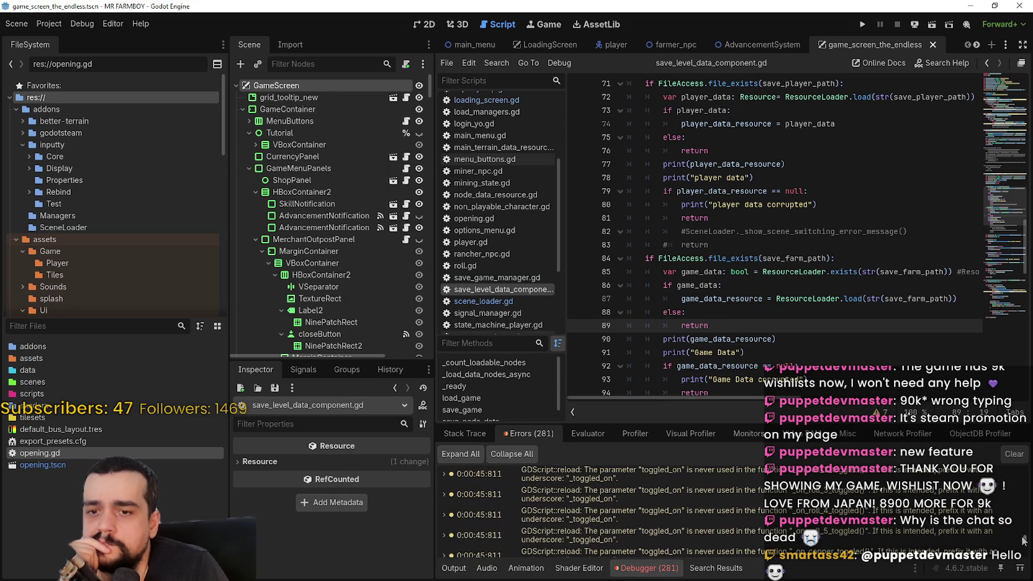
left_click_drag(1024, 540, 1024, 569)
double_click(960, 527)
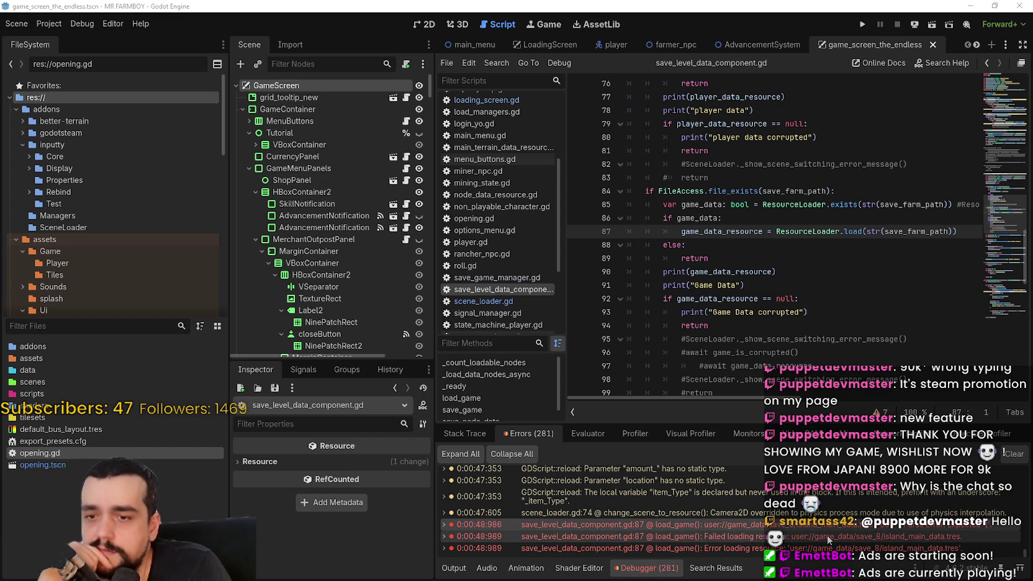
Step: Undo the bool type and exists() edits so line 85 has its original load call
mouse_move(827, 535)
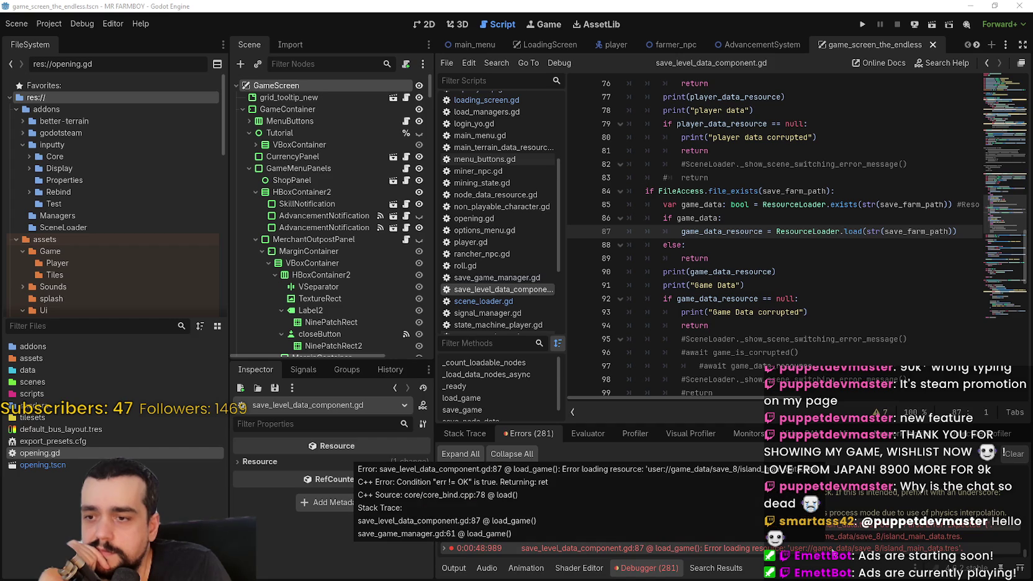
left_click(820, 246)
key("ctrl+z")
key("ctrl+z")
key("ctrl+z")
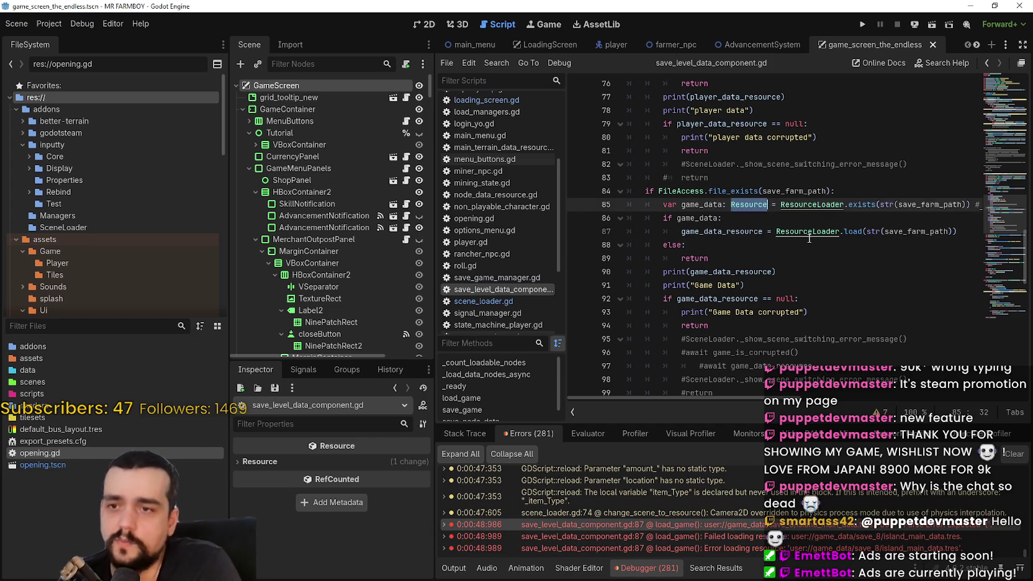
key("ctrl+z")
key("ctrl+z")
key("ctrl+z")
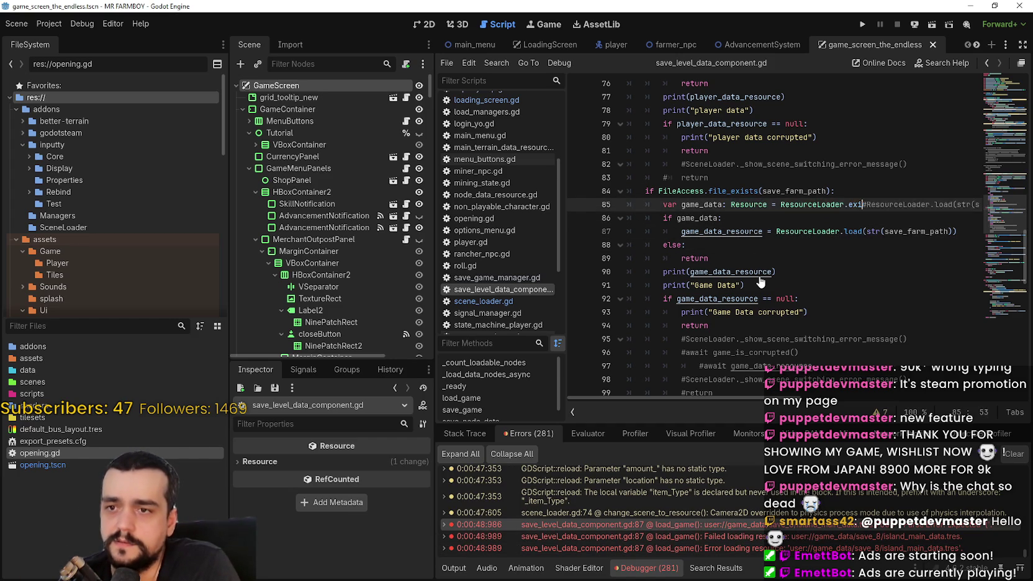
key("ctrl+z")
key("ctrl+z")
key("ctrl+z")
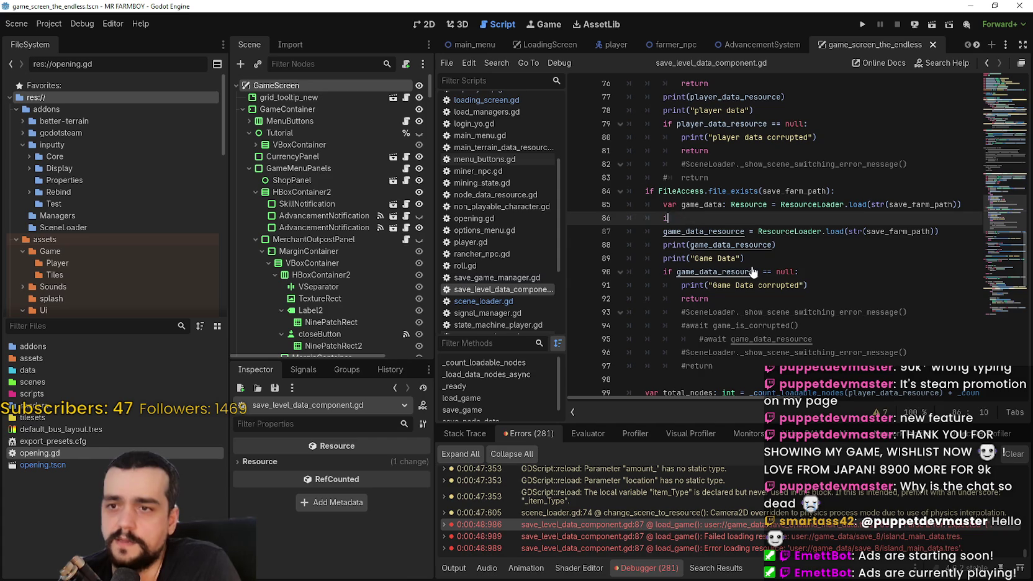
key("ctrl+z")
key("ctrl+z")
key("ctrl+z")
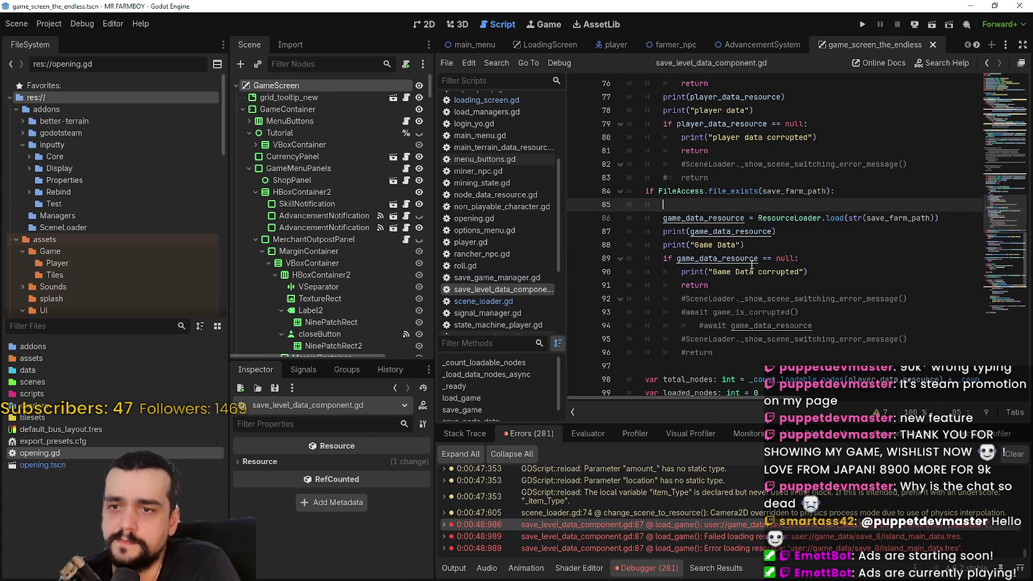
key("ctrl+z")
key("ctrl+z")
key("ctrl+z")
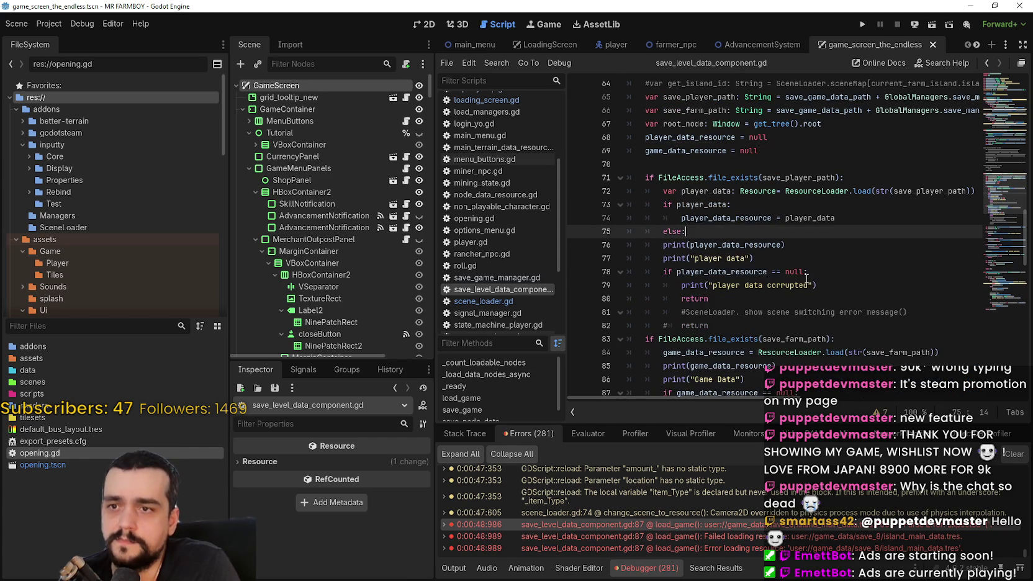
Step: Undo the player_data variable and check edits, then save the script
left_click(812, 237)
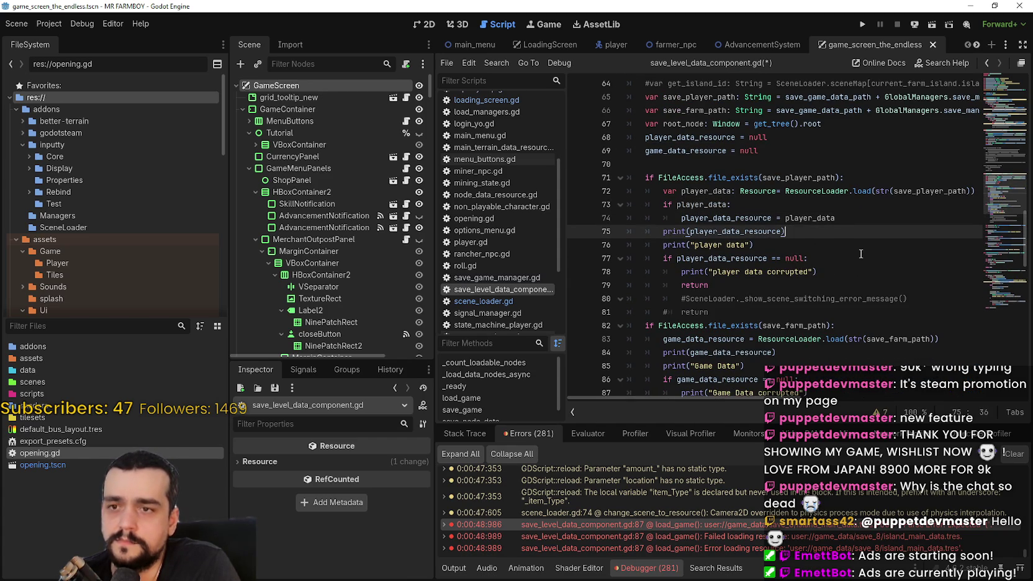
key("ctrl+z")
key("ctrl+z")
key("ctrl+z")
key("ctrl+z")
key("ctrl+z")
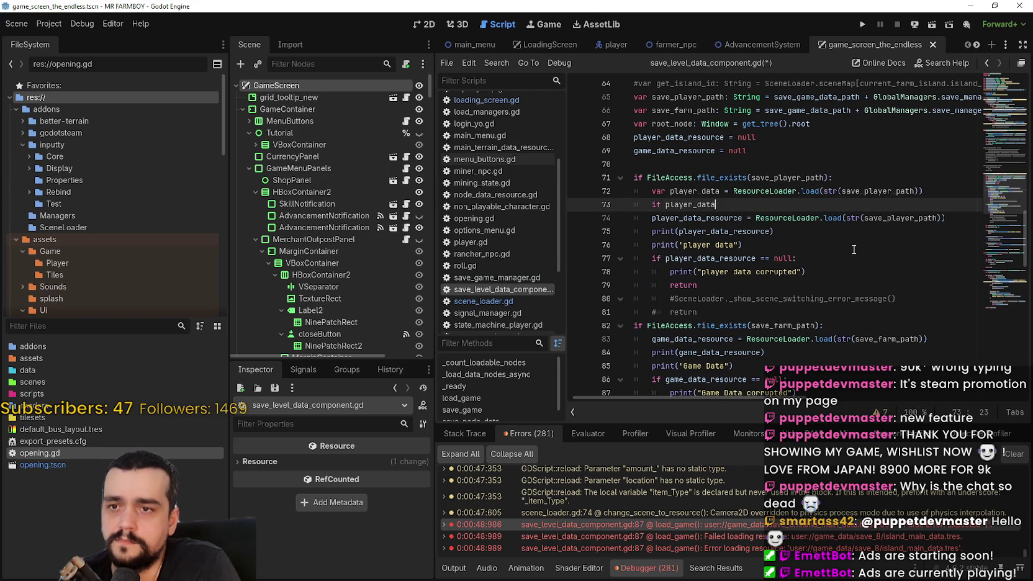
key("ctrl+z")
key("ctrl+z")
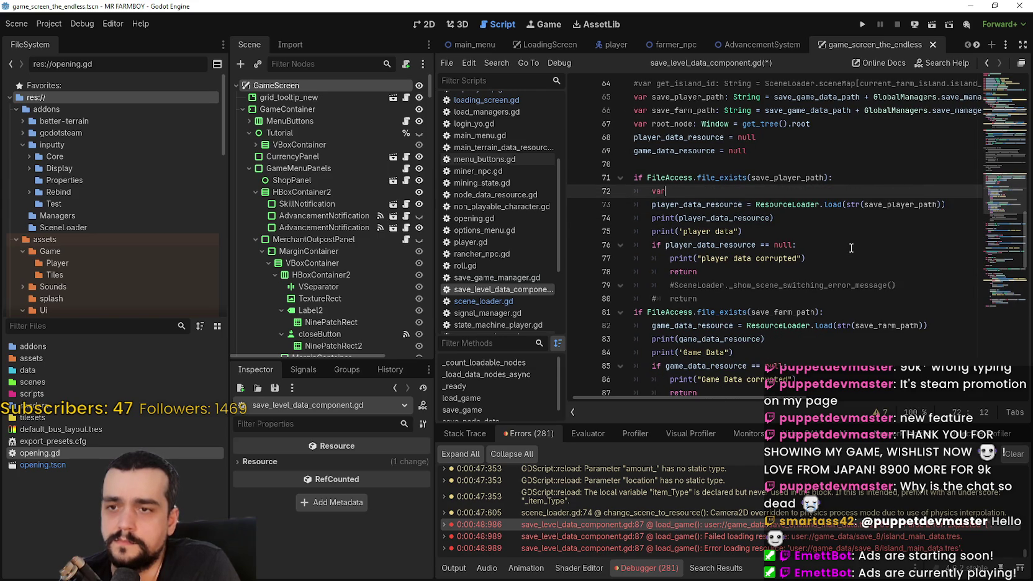
key("ctrl+z")
key("ctrl+z")
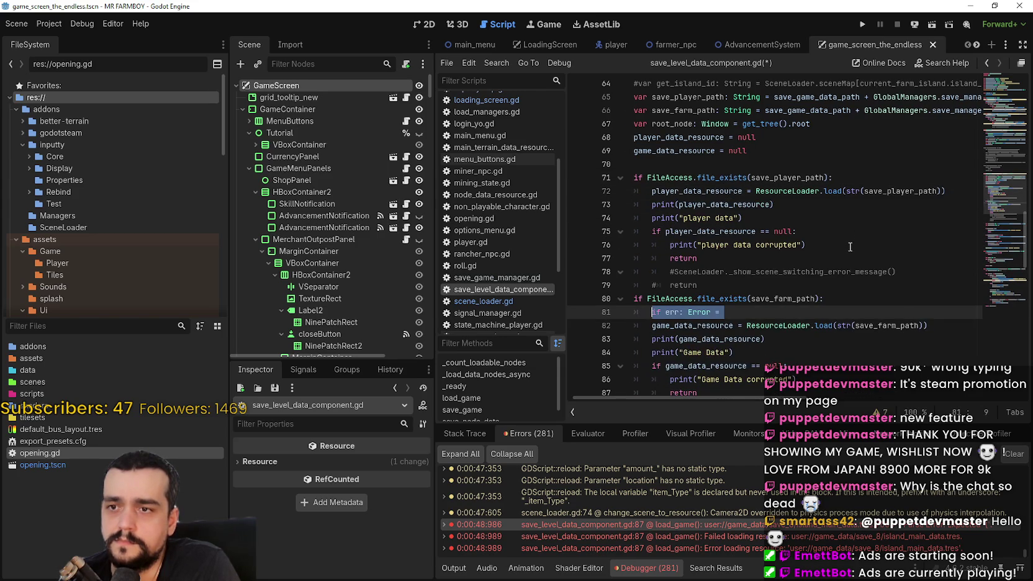
scroll(820, 247, "down", 1)
key("ctrl+z")
key("ctrl+z")
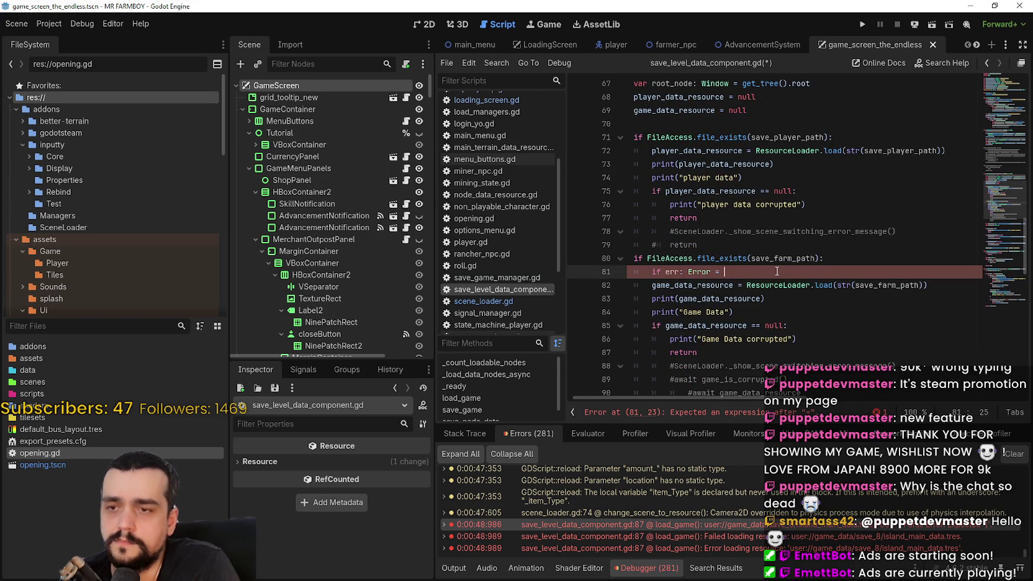
left_click(806, 285)
key("ctrl+s")
Step: Check the restored load code on lines 78–84 and save the script again
scroll(839, 283, "down", 2)
left_click(844, 231)
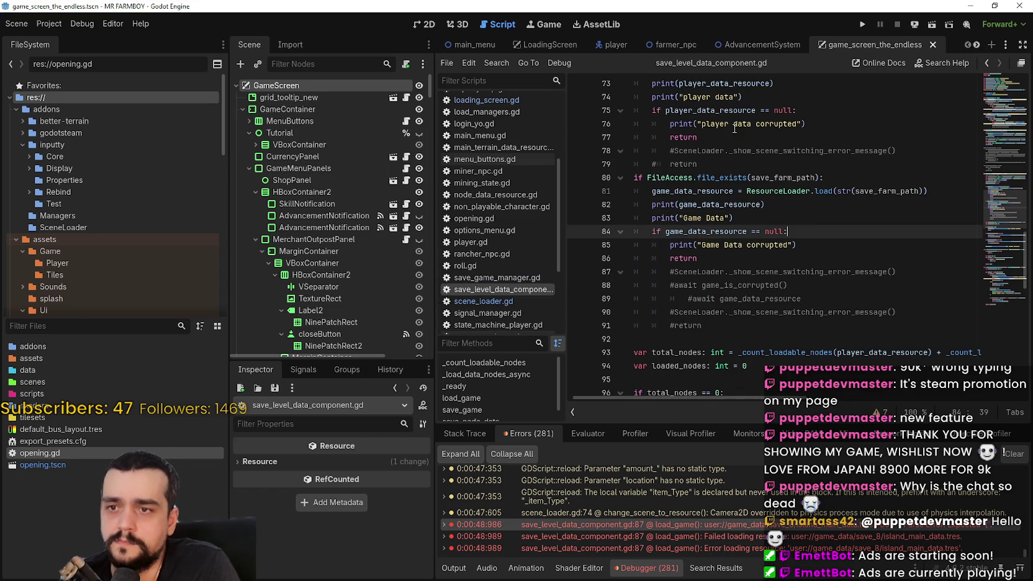
left_click(868, 195)
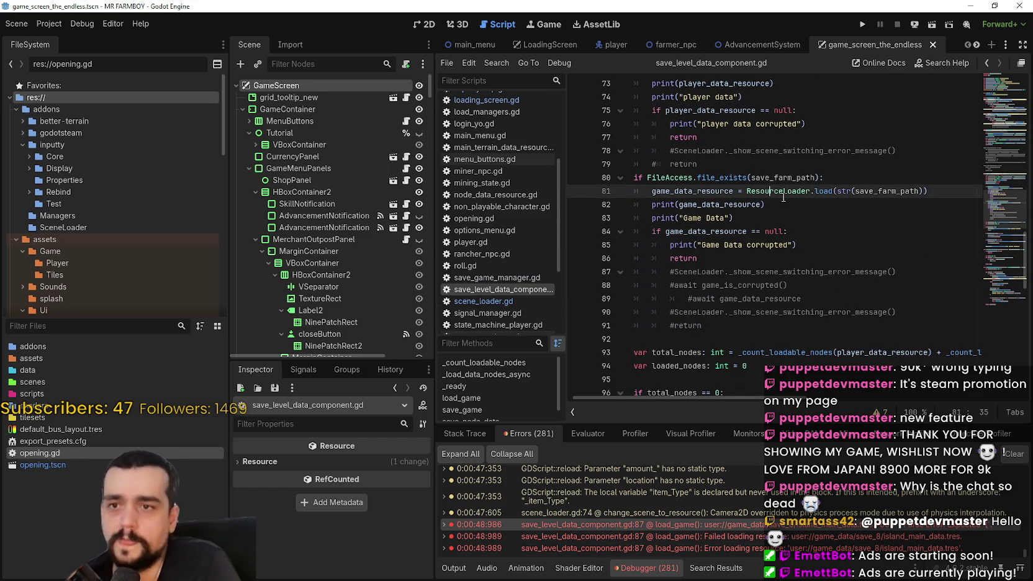
left_click(801, 219)
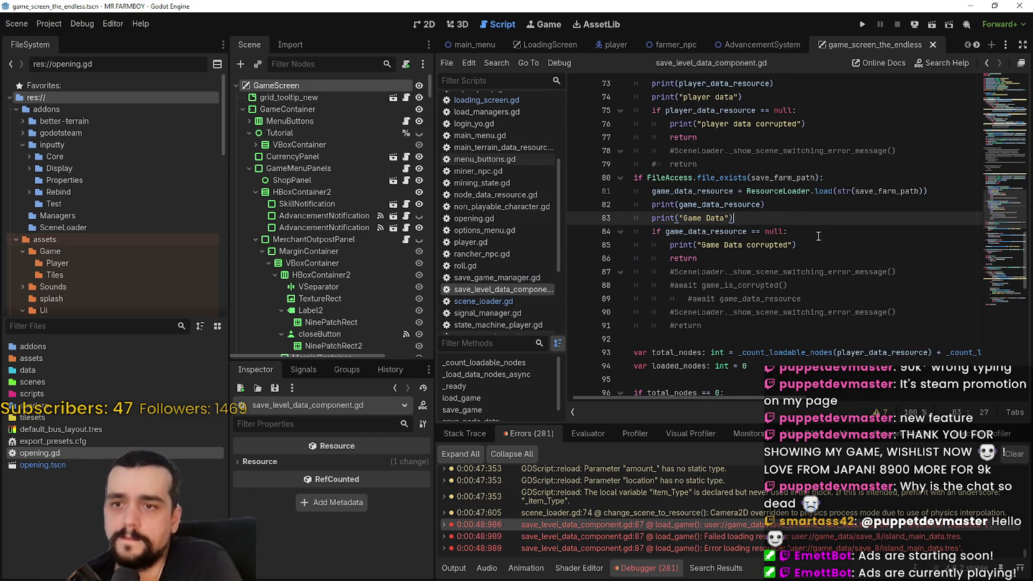
scroll(803, 239, "up", 2)
left_click(800, 231)
key("ctrl+s")
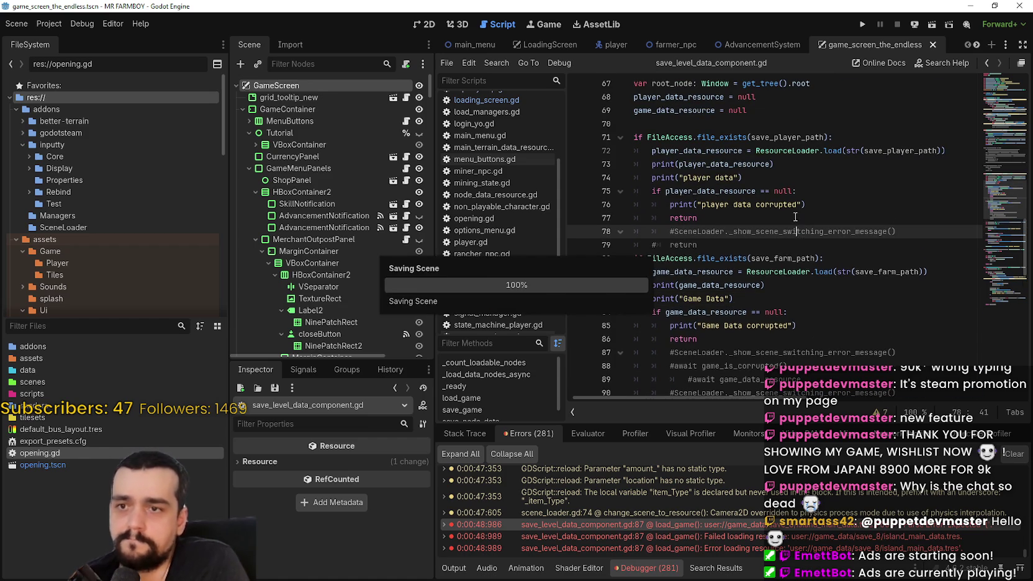
scroll(347, 237, "down", 2)
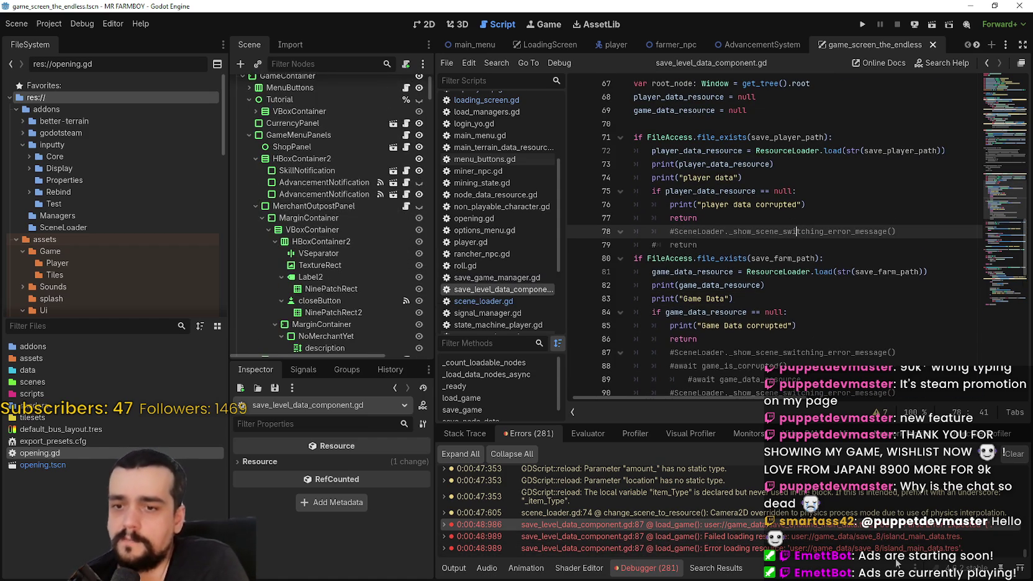
key("Up")
key("Up")
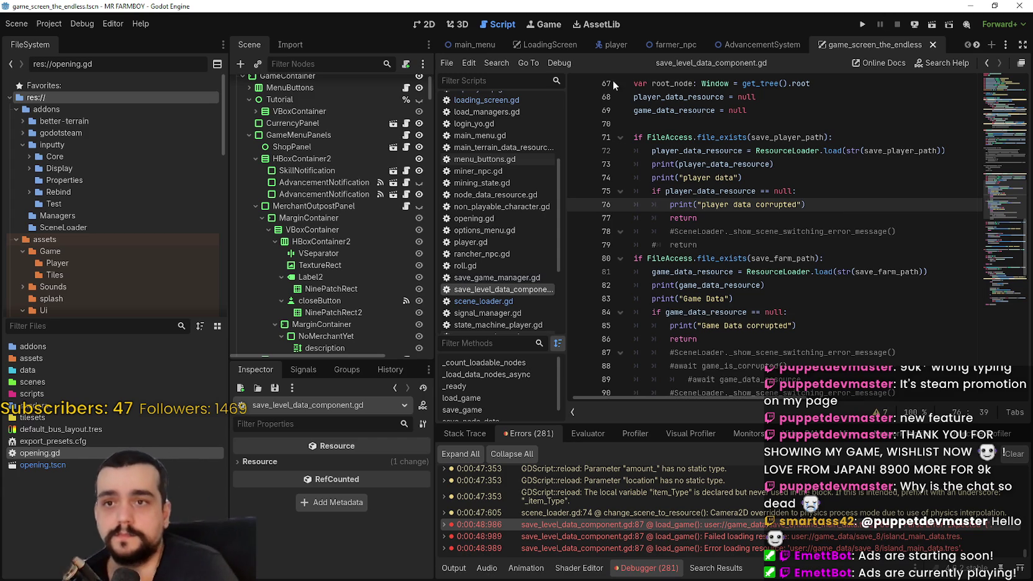
Step: Run MR FARMBOY to its main menu, then close the game window
left_click(861, 24)
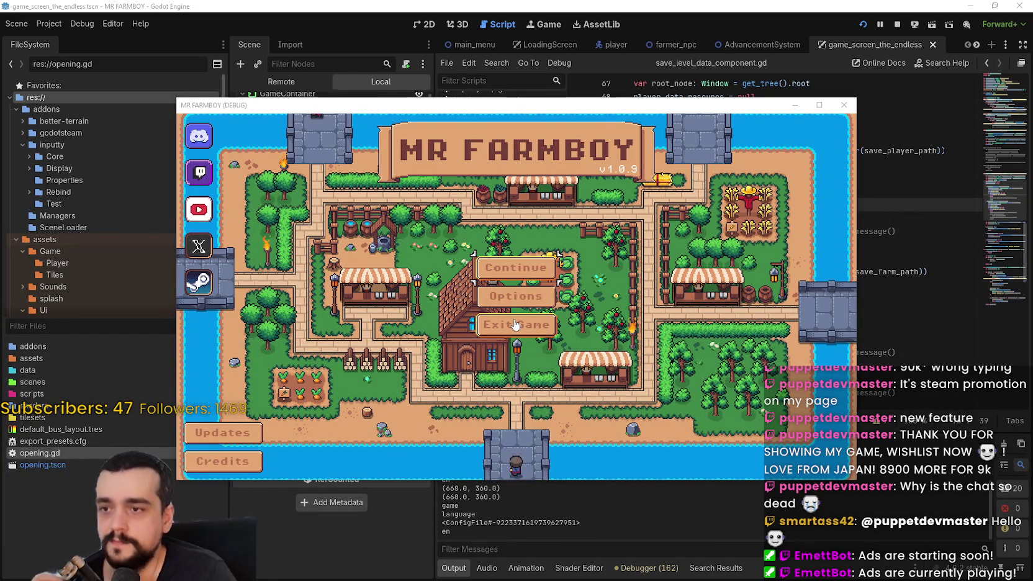
left_click(515, 324)
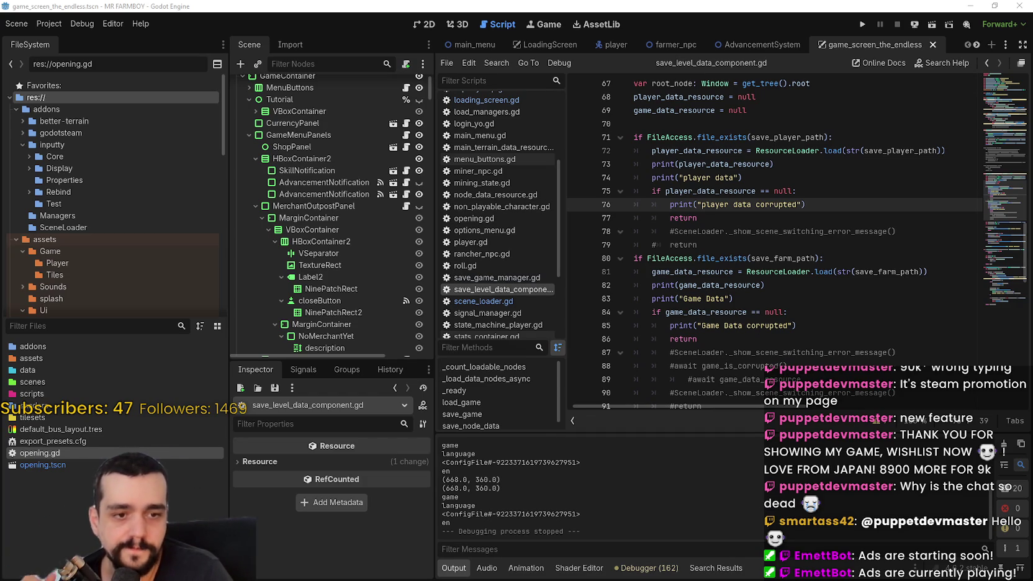
Step: Delete the MrFarmBoy folder and MrFarmBoy.zip from mr-farmboy-exports, then return to Godot
key("alt+Tab")
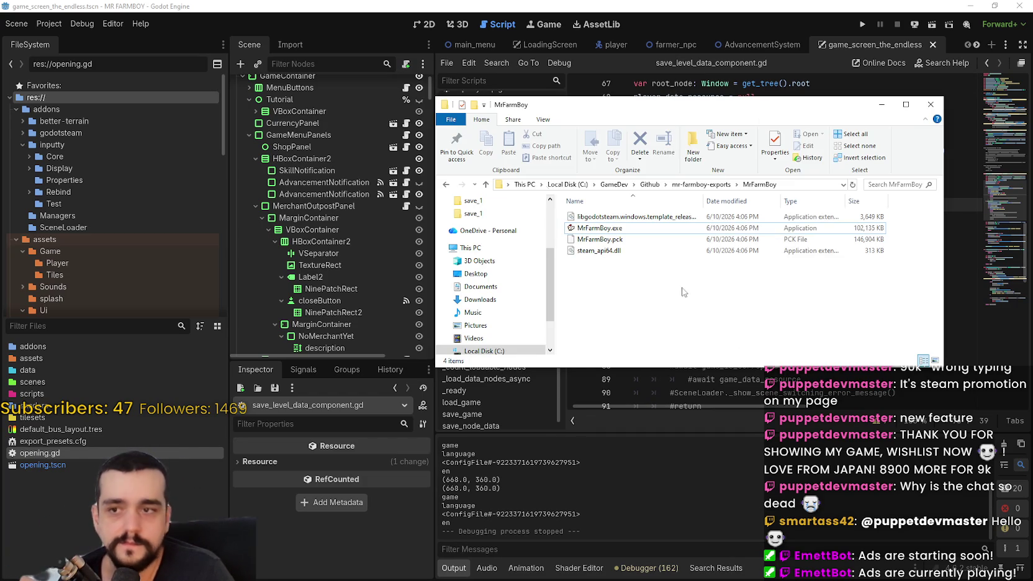
key("ctrl+a")
left_click(702, 185)
left_click_drag(700, 294, 639, 221)
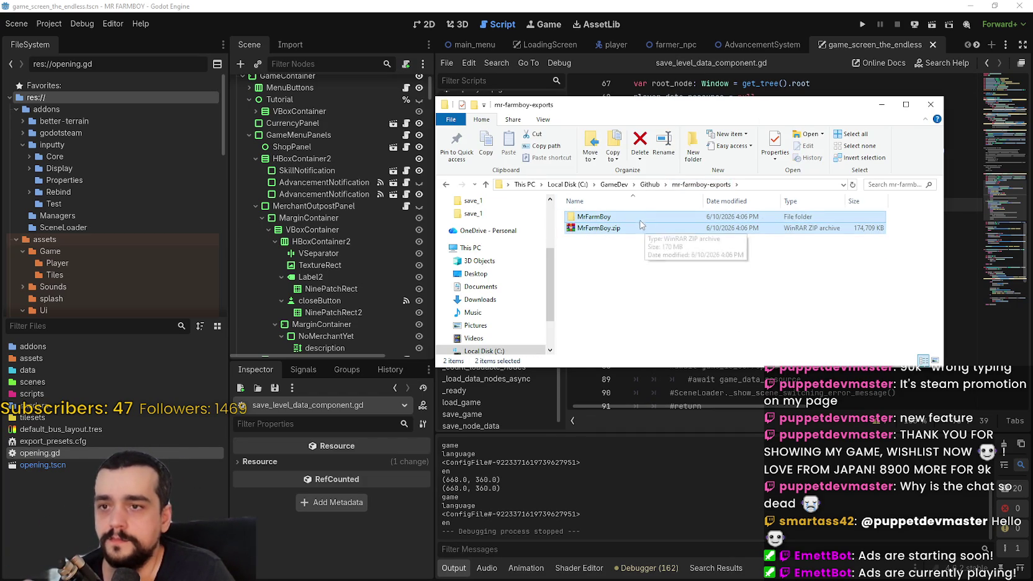
right_click(640, 221)
left_click(699, 447)
left_click(667, 264)
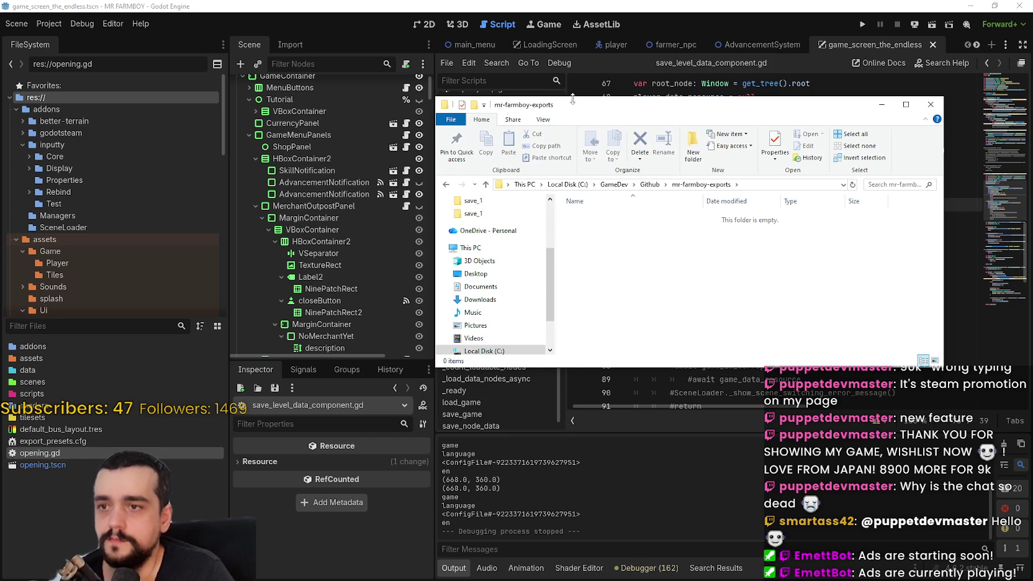
key("alt+Tab")
left_click(62, 25)
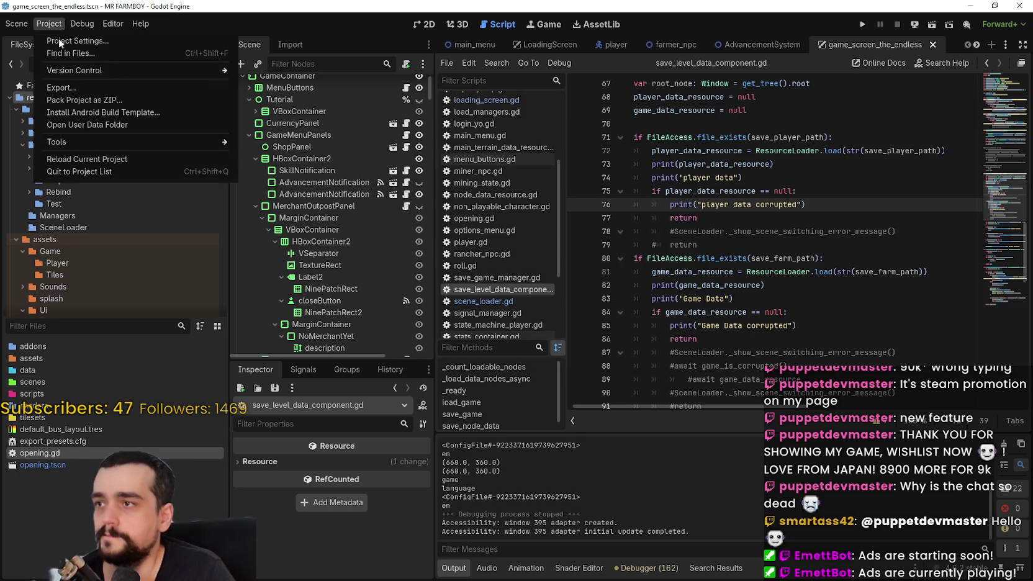
left_click(63, 83)
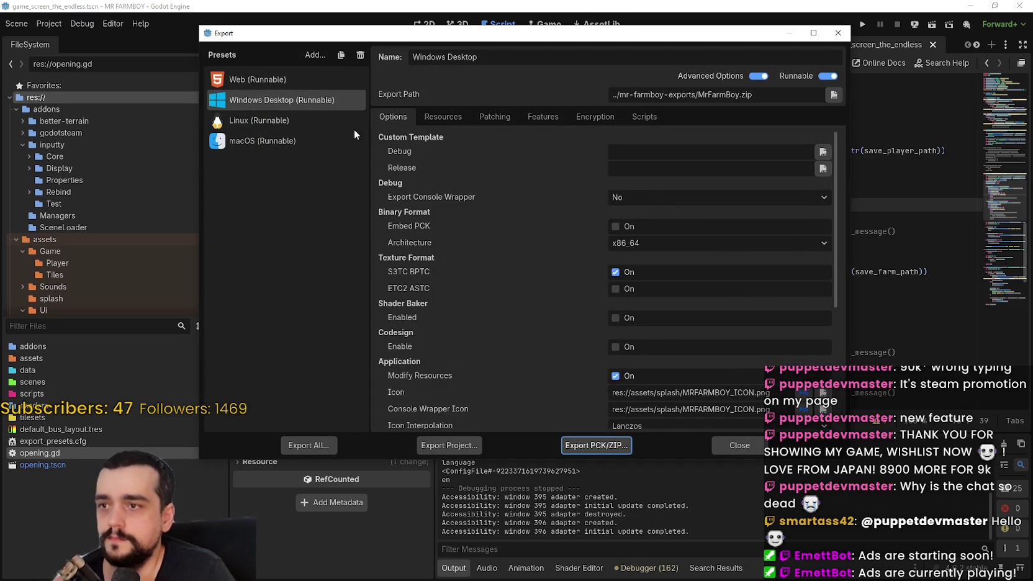
left_click(737, 440)
scroll(545, 503, "up", 1)
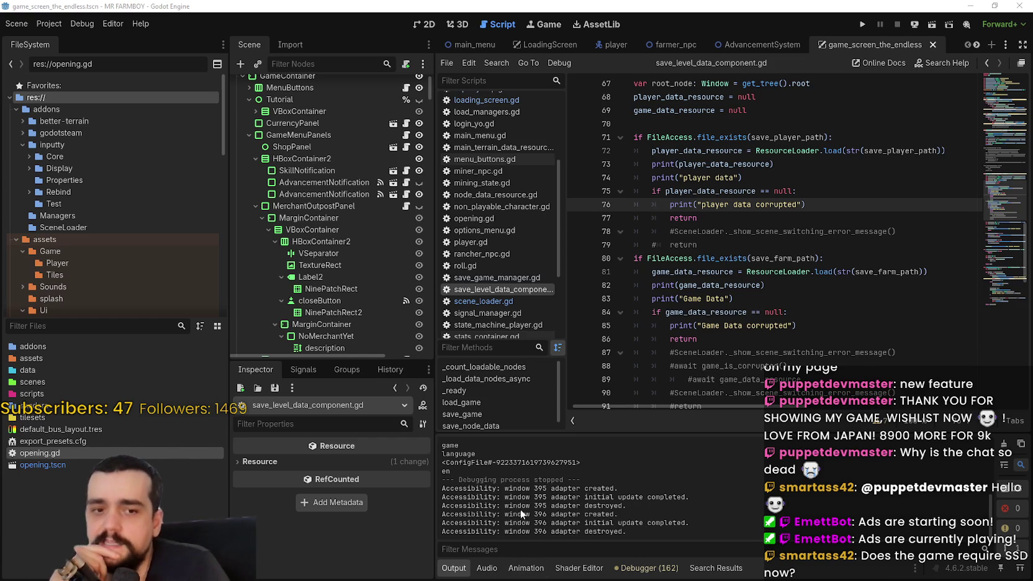
left_click(49, 25)
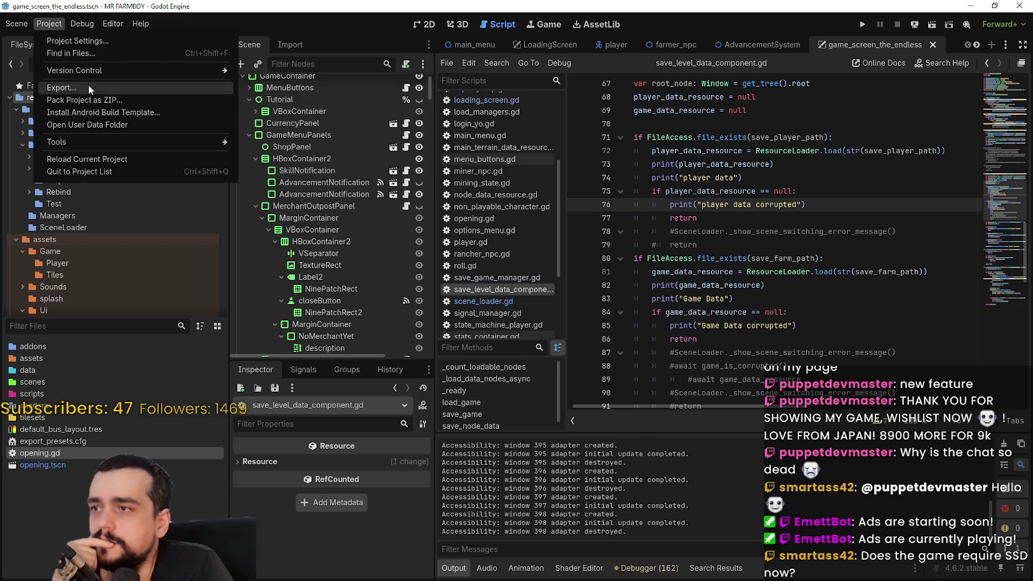
Step: Review Project Settings' debug sections: file logging, GDScript and shader warnings, redraw, shape colours
mouse_move(82, 23)
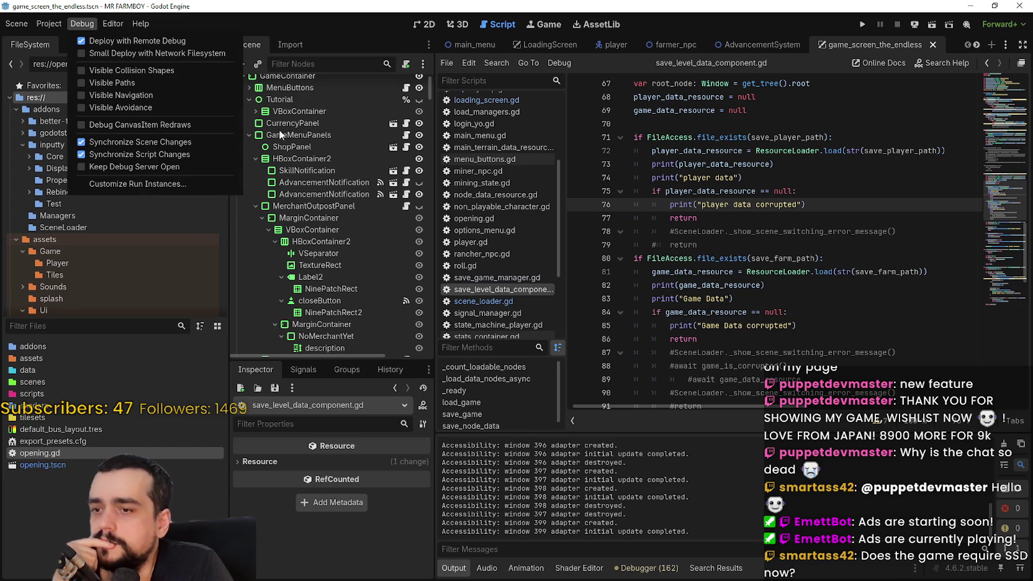
mouse_move(34, 23)
left_click(50, 38)
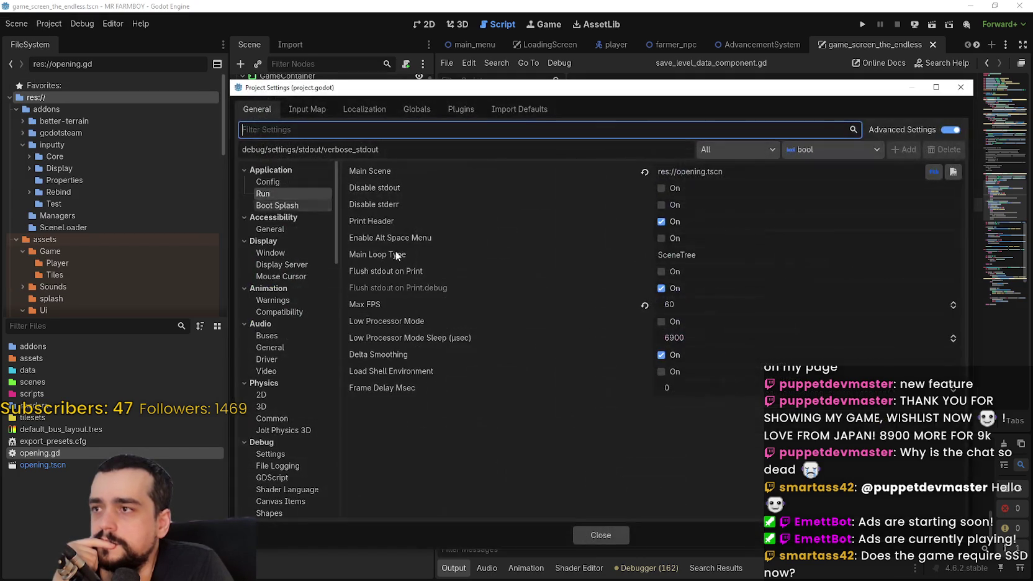
scroll(283, 406, "down", 5)
left_click(276, 283)
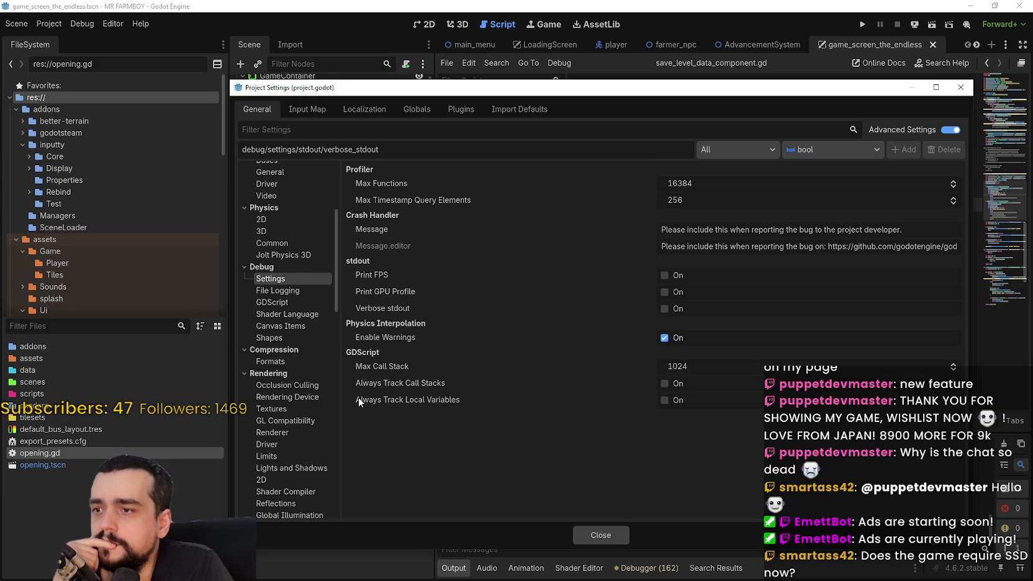
mouse_move(358, 399)
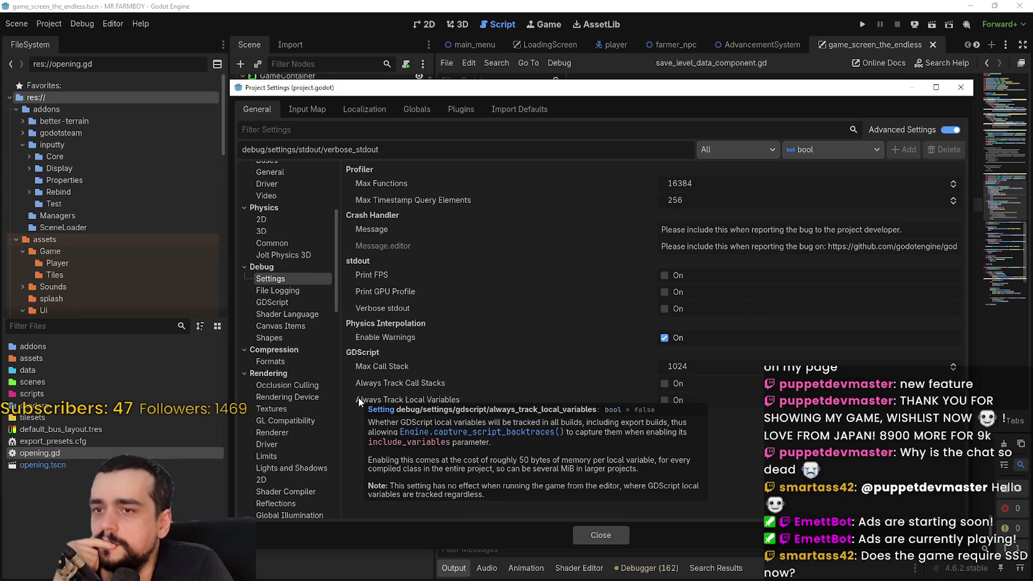
left_click(296, 293)
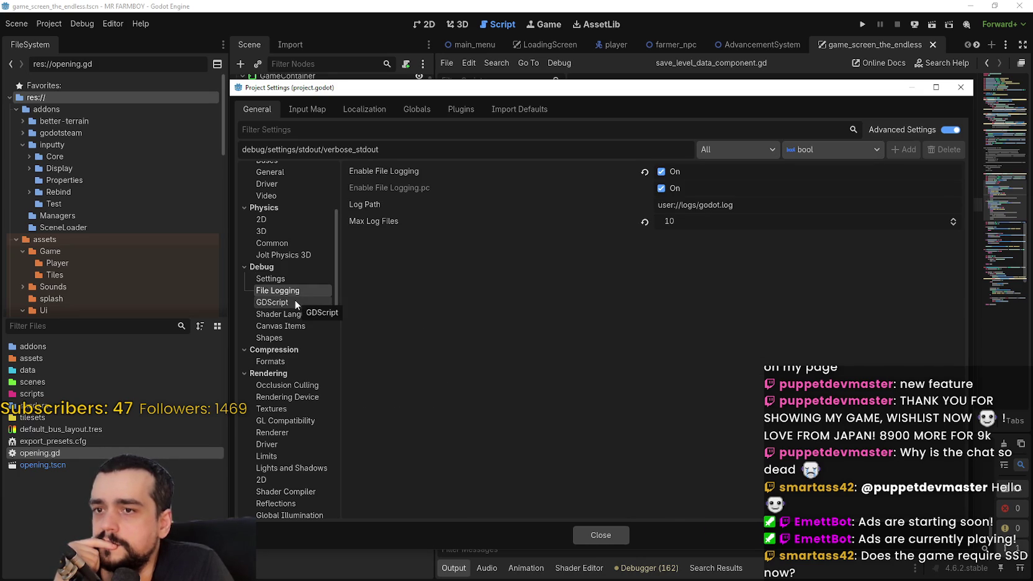
left_click(293, 302)
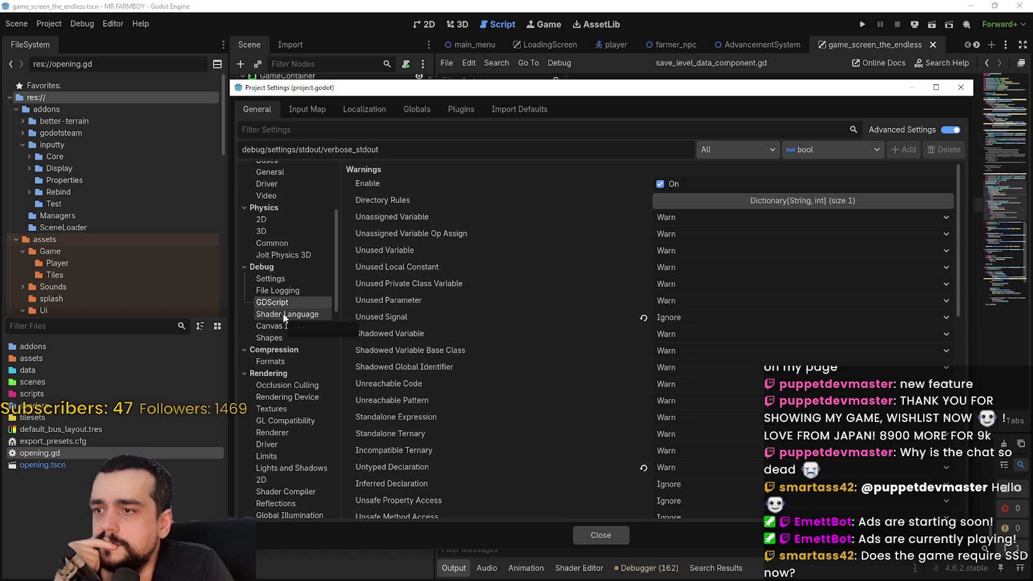
left_click(283, 314)
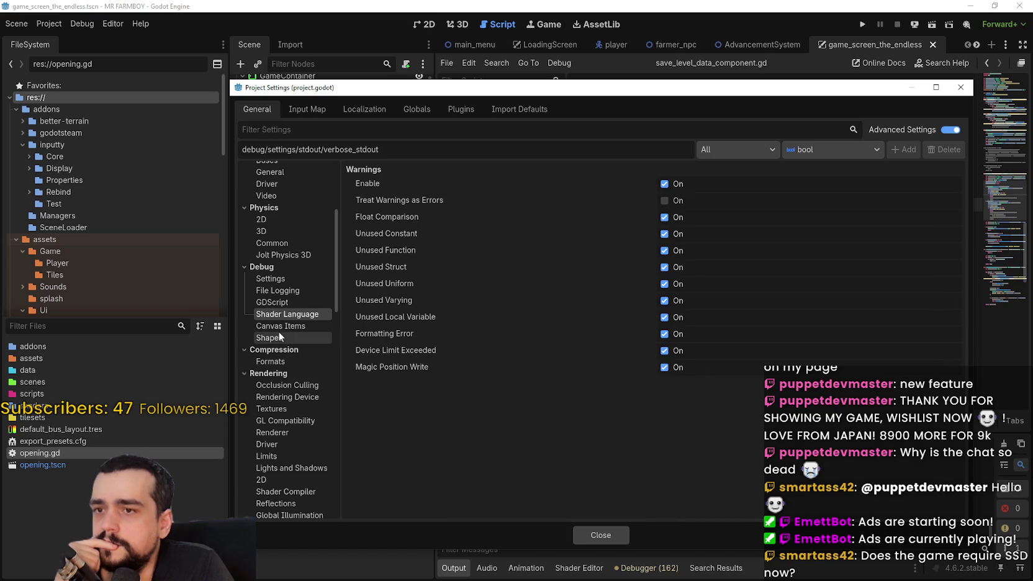
left_click(279, 326)
left_click(279, 339)
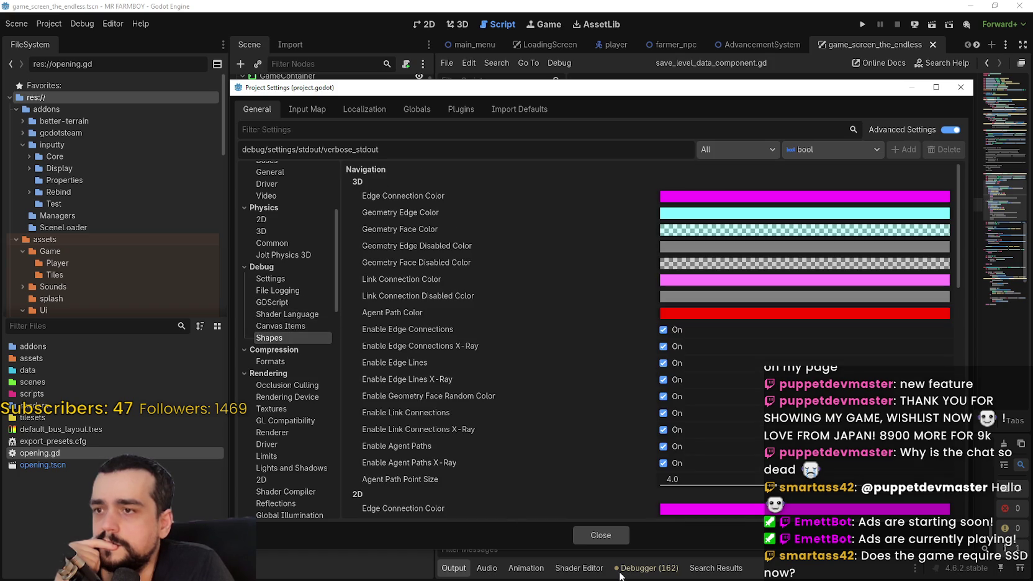
left_click(588, 539)
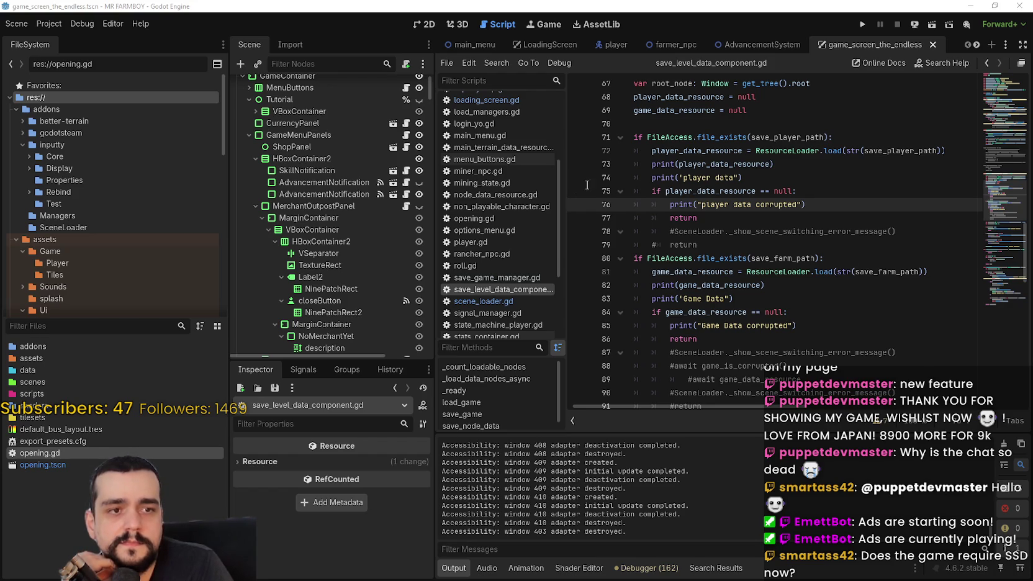
Step: Export the Windows Desktop build as MrFarmBoy.zip
left_click(54, 23)
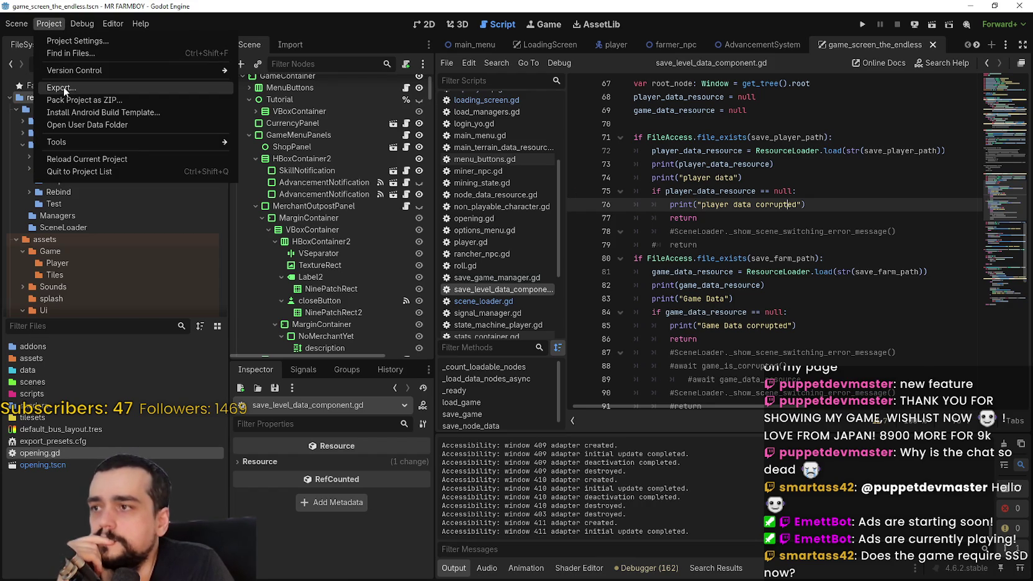
left_click(62, 86)
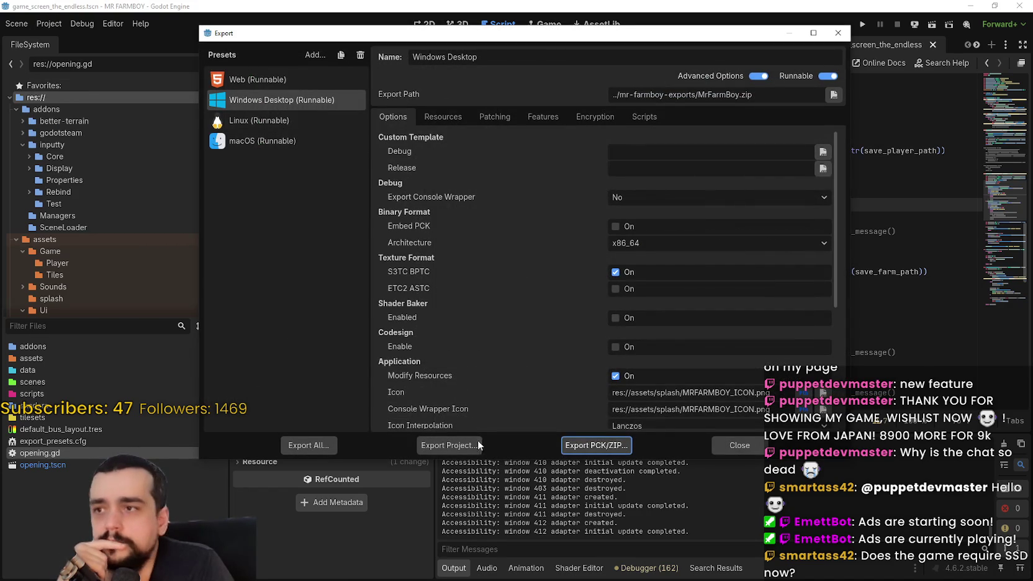
left_click(476, 451)
left_click(428, 463)
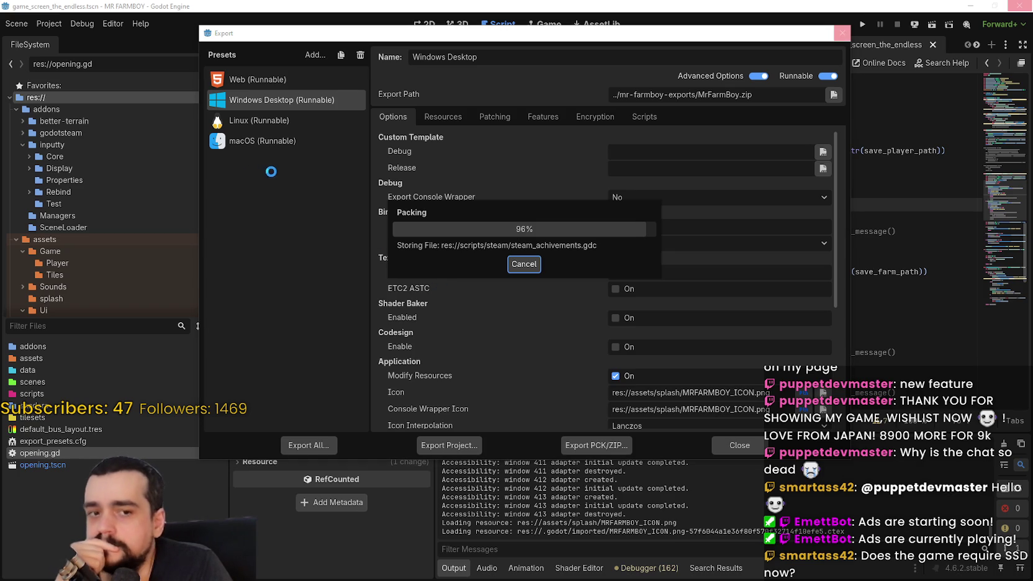
Step: Export the Linux build as mrfarmboyLinux.x86_64 and set the macOS path to mrfarmboyMac.zip
left_click(251, 121)
left_click(445, 445)
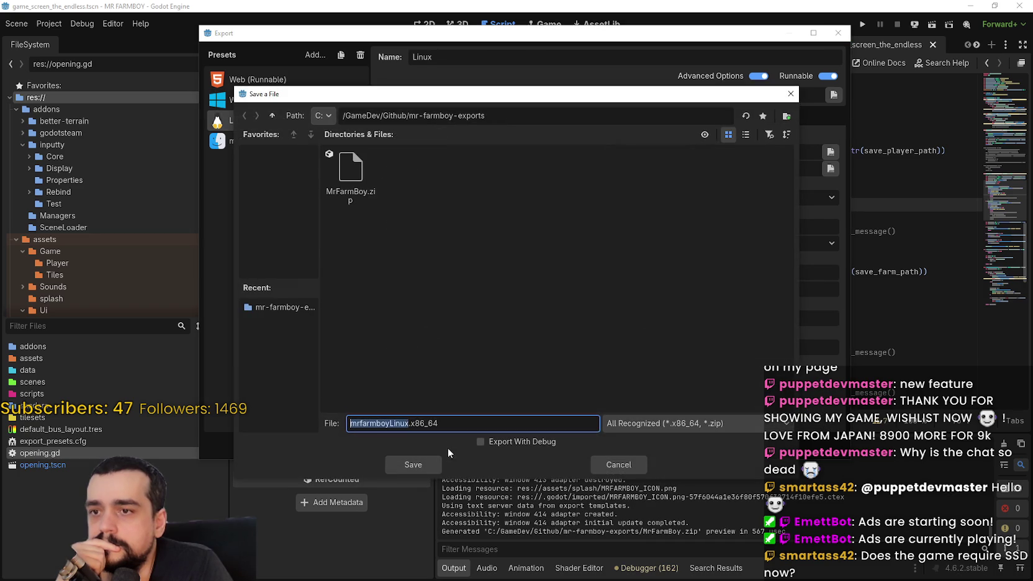
left_click(430, 470)
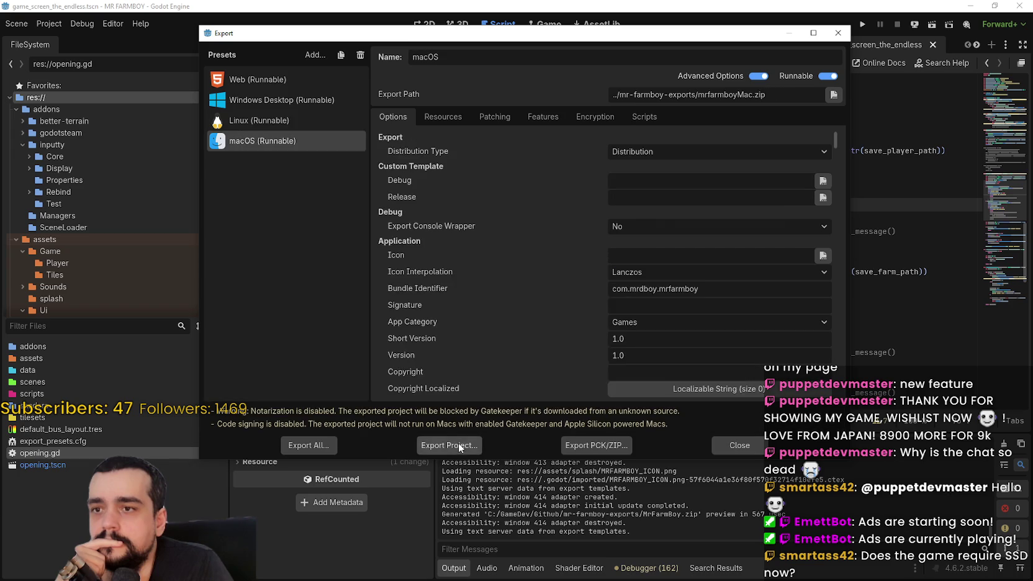
left_click(458, 442)
left_click(402, 461)
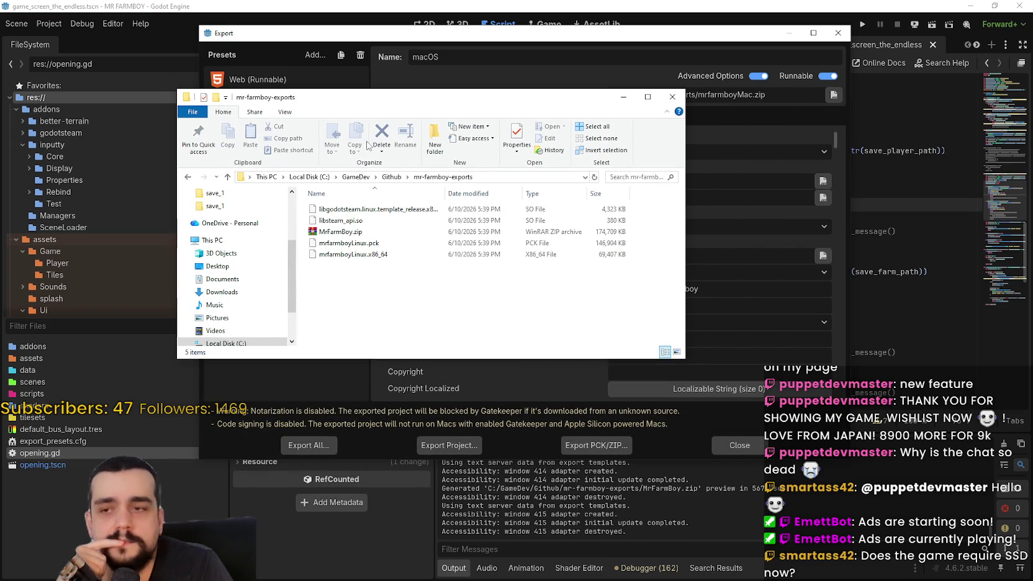
Step: Open MrFarmBoy.zip in WinRAR to check its contents
left_click(361, 232)
double_click(361, 232)
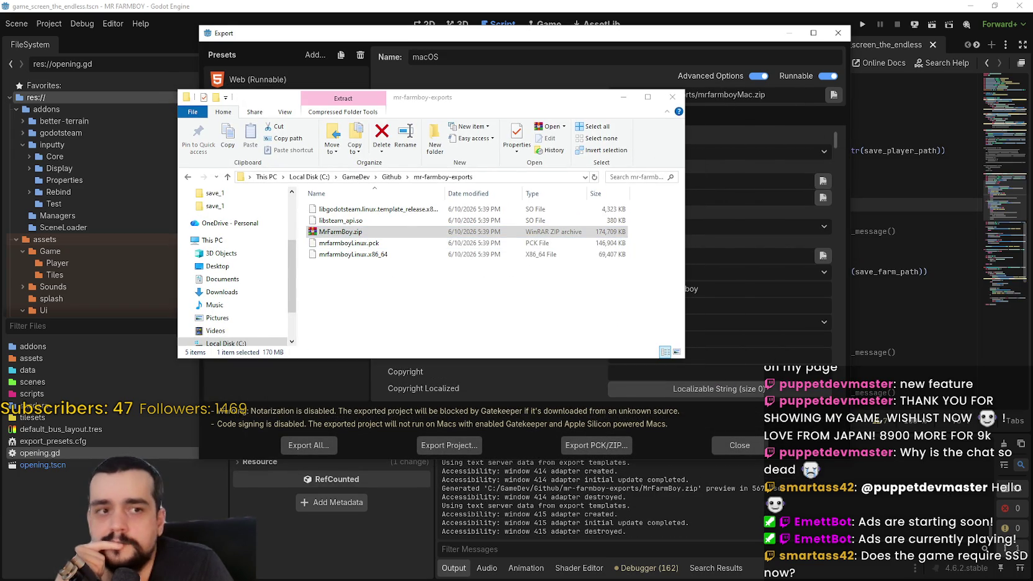
left_click(594, 207)
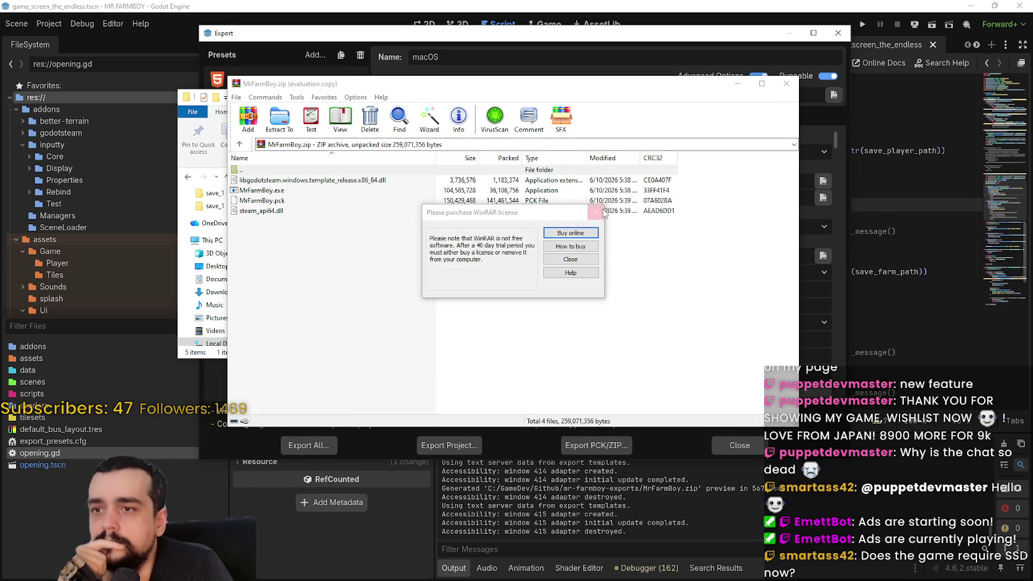
Step: Pack the four Linux build files into a new ZIP archive, mr-farmboy-exports.zip
double_click(587, 172)
left_click_drag(377, 239, 310, 187)
left_click(248, 118)
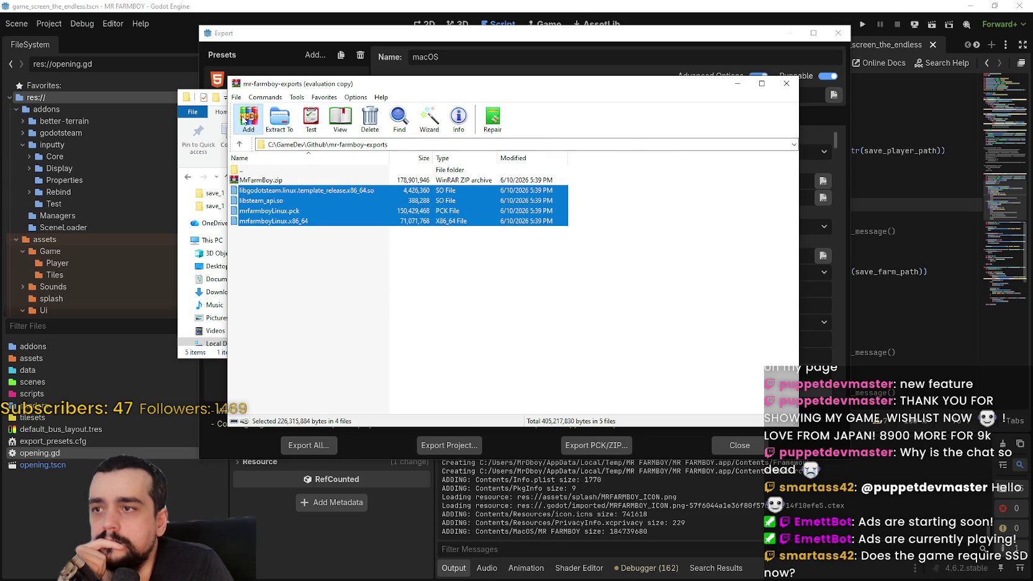
left_click(468, 244)
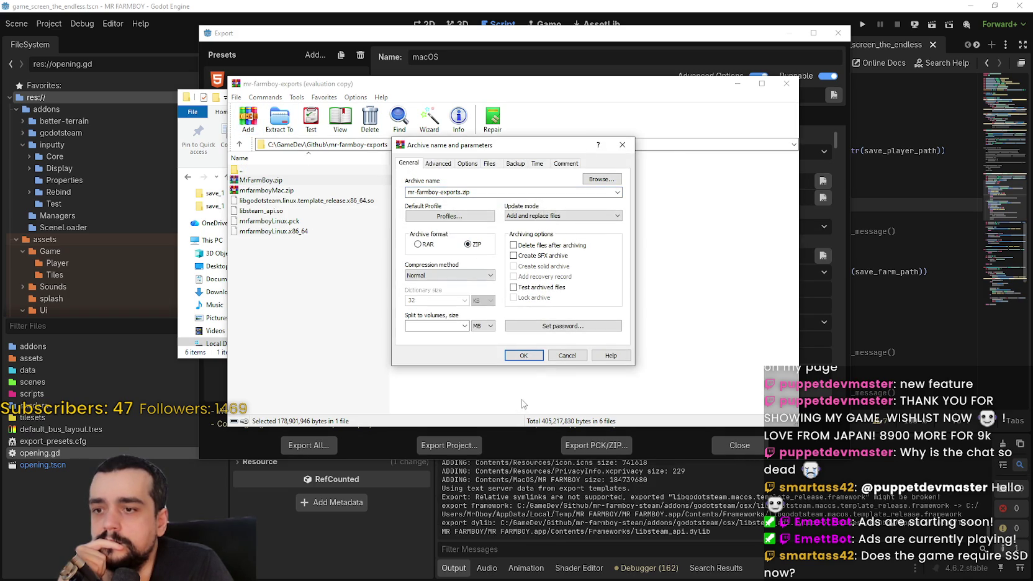
left_click(527, 355)
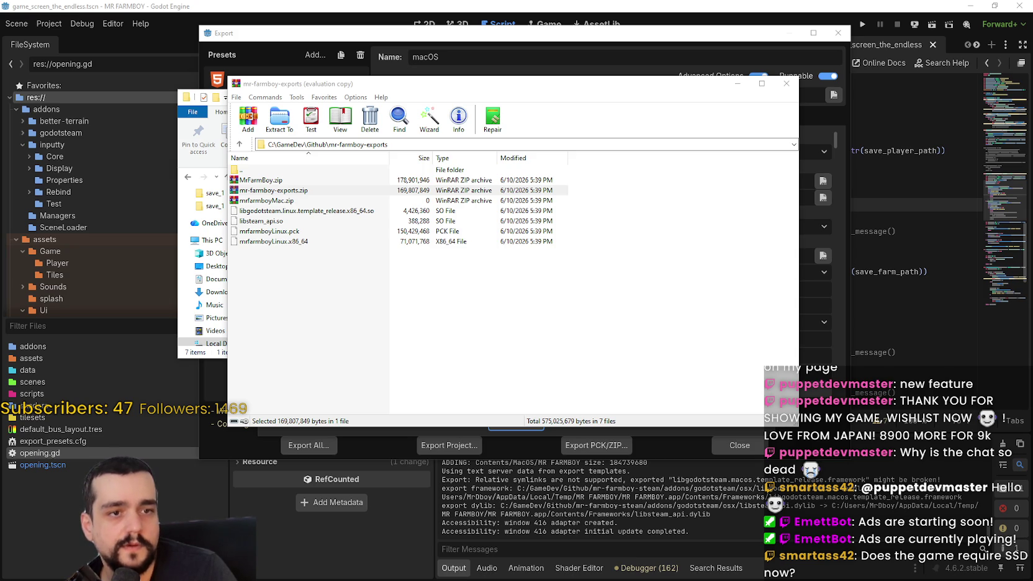
Step: Close WinRAR, compare the sizes of mr-farmboy-exports.zip and mrfarmboyMac.zip, then close the exports folder
left_click(786, 84)
left_click(463, 233)
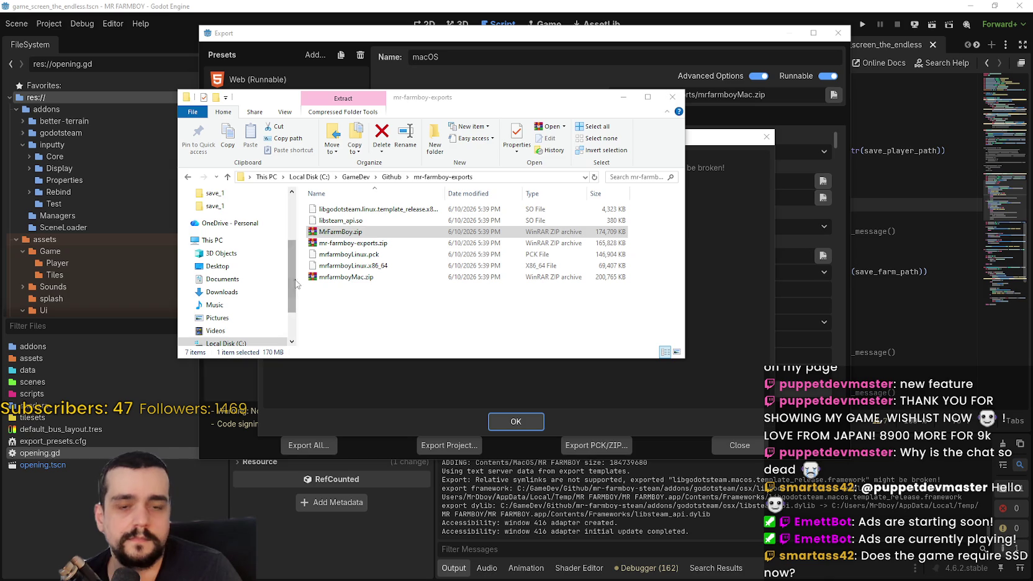
left_click(353, 242)
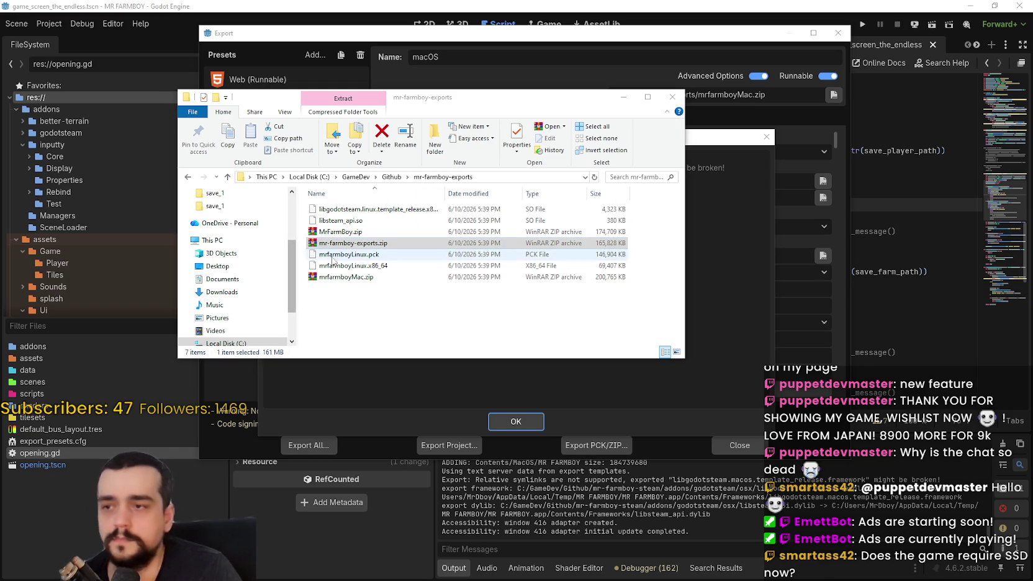
left_click(346, 277)
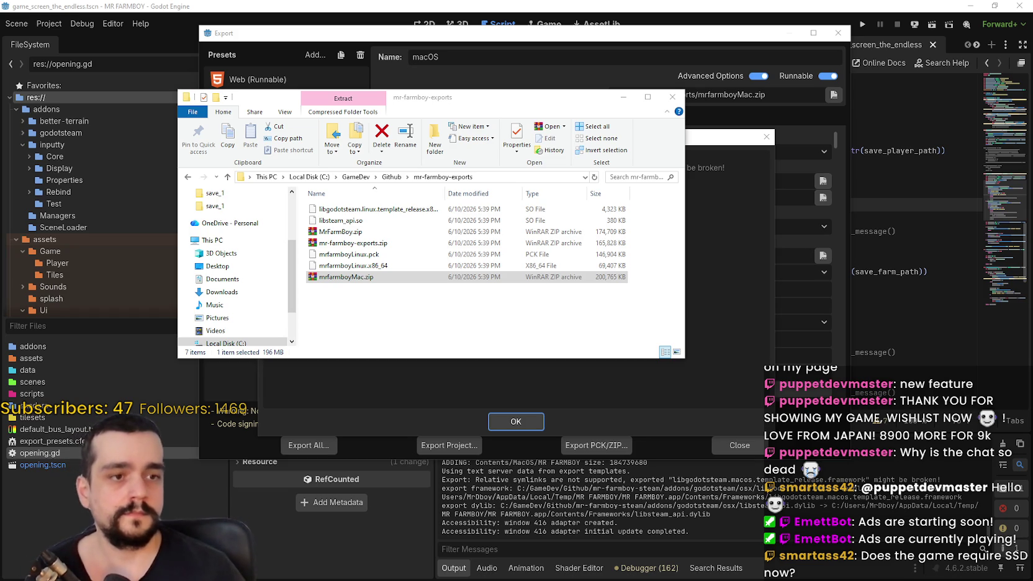
left_click(672, 97)
left_click(525, 422)
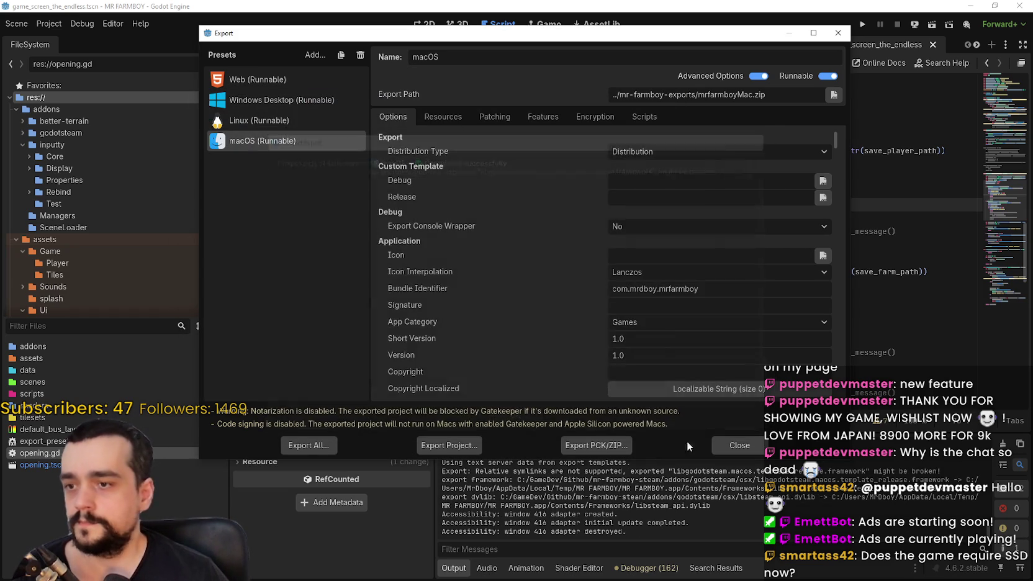
Step: Close the Export dialog and reload the MR FARMBOY project from the Project menu
left_click(737, 442)
scroll(798, 489, "up", 5)
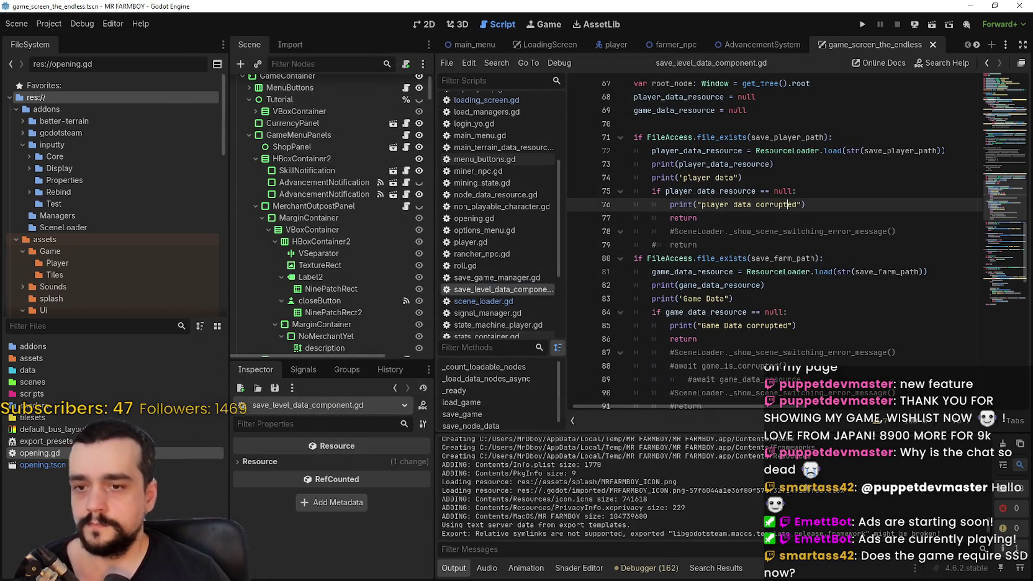
scroll(914, 519, "up", 3)
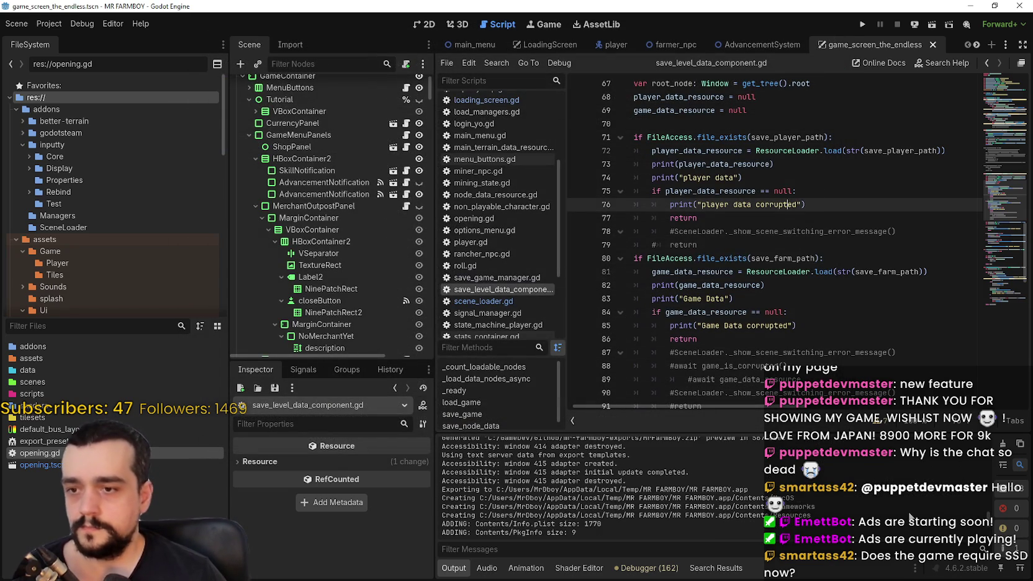
scroll(902, 517, "up", 2)
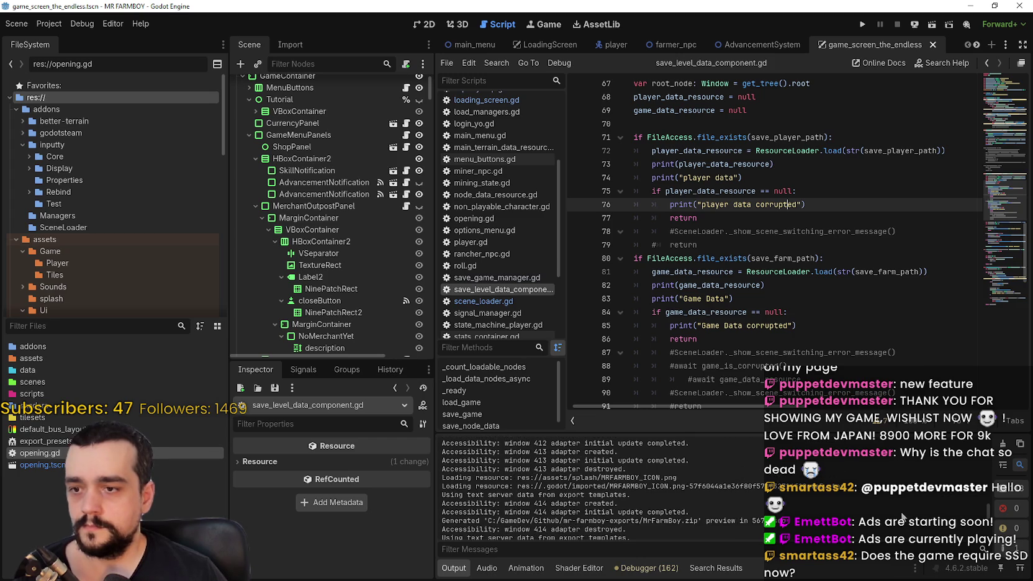
scroll(902, 515, "down", 3)
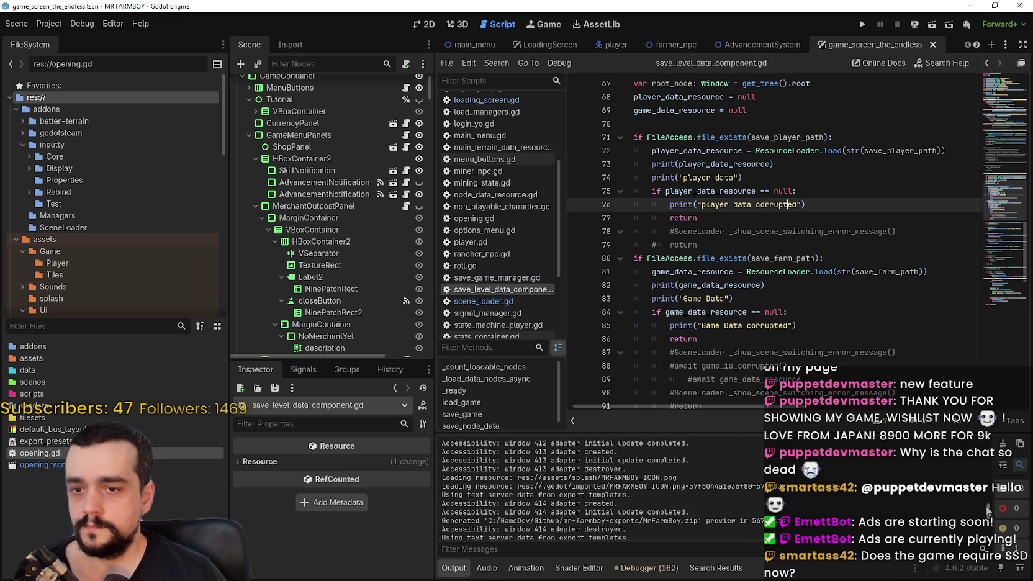
scroll(987, 530, "down", 3)
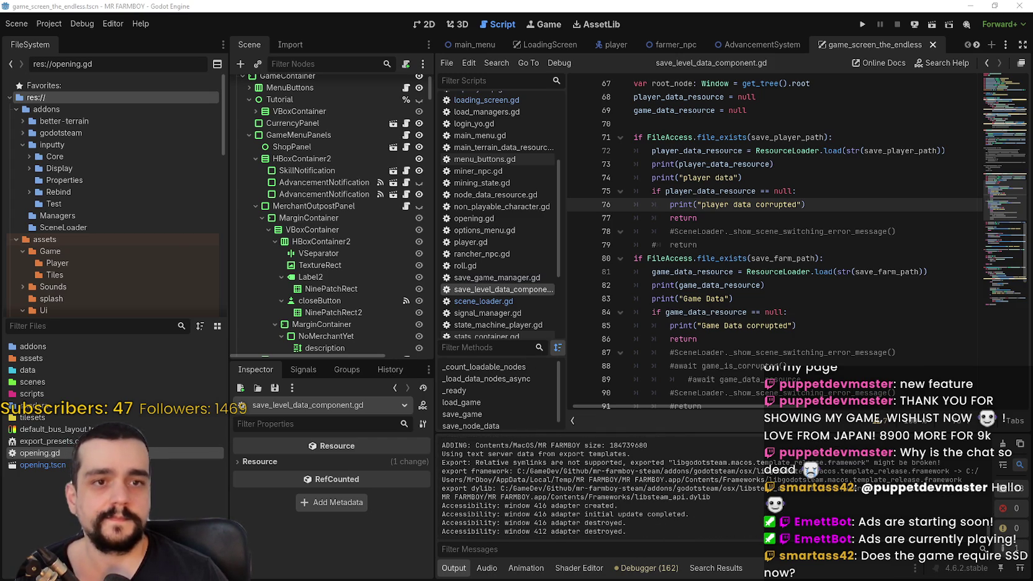
left_click(59, 22)
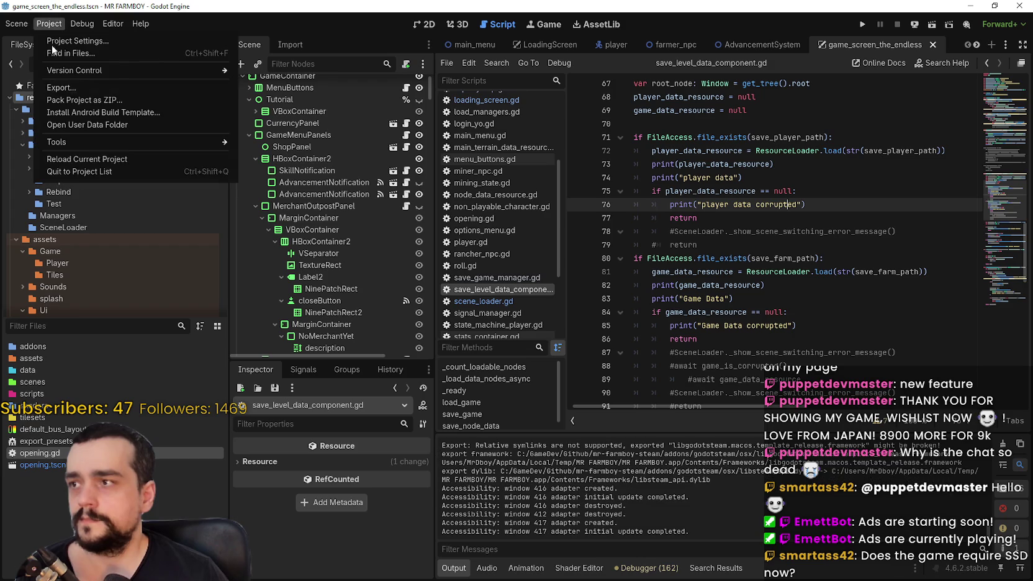
left_click(95, 159)
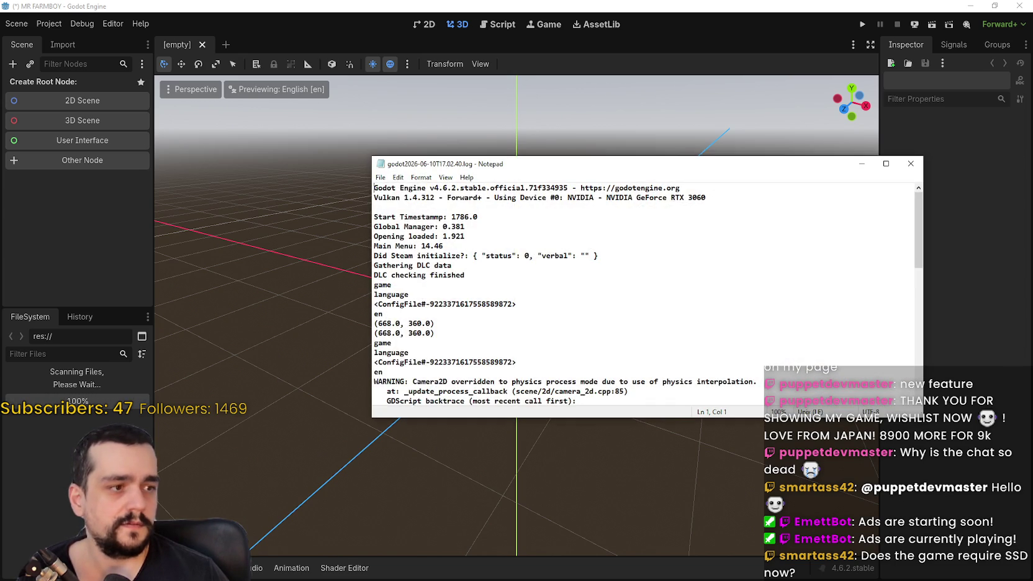
Step: Read the Godot log's parse error for island_main_data.tres, then close Notepad
scroll(807, 248, "down", 10)
scroll(909, 249, "down", 1)
scroll(825, 283, "up", 5)
scroll(826, 282, "down", 6)
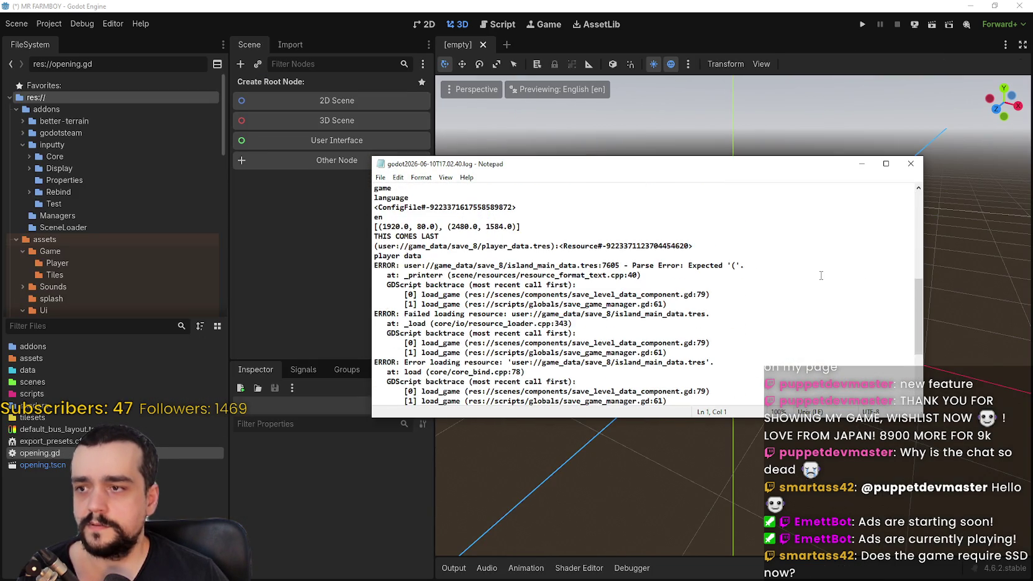
left_click(911, 164)
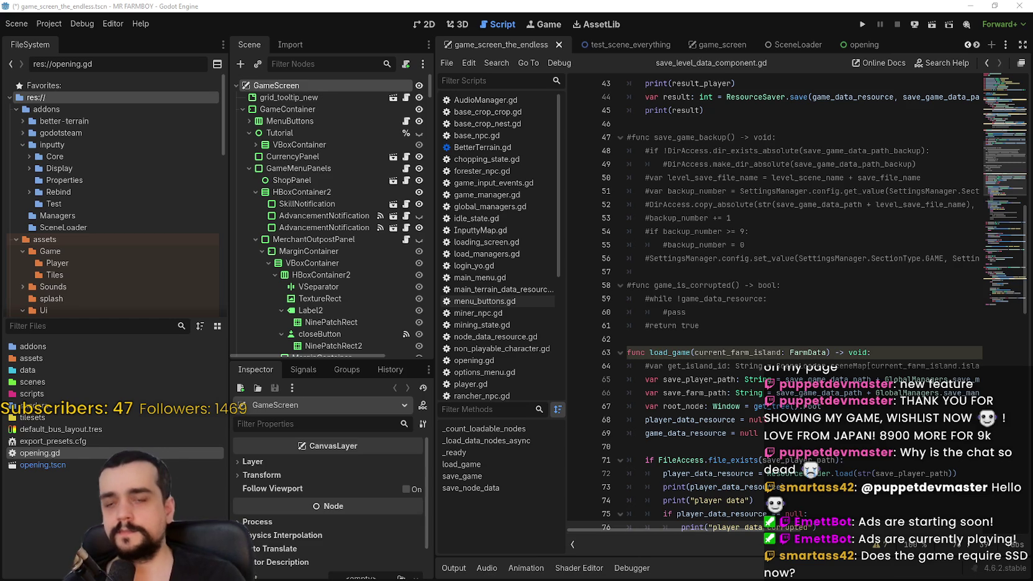
left_click(785, 376)
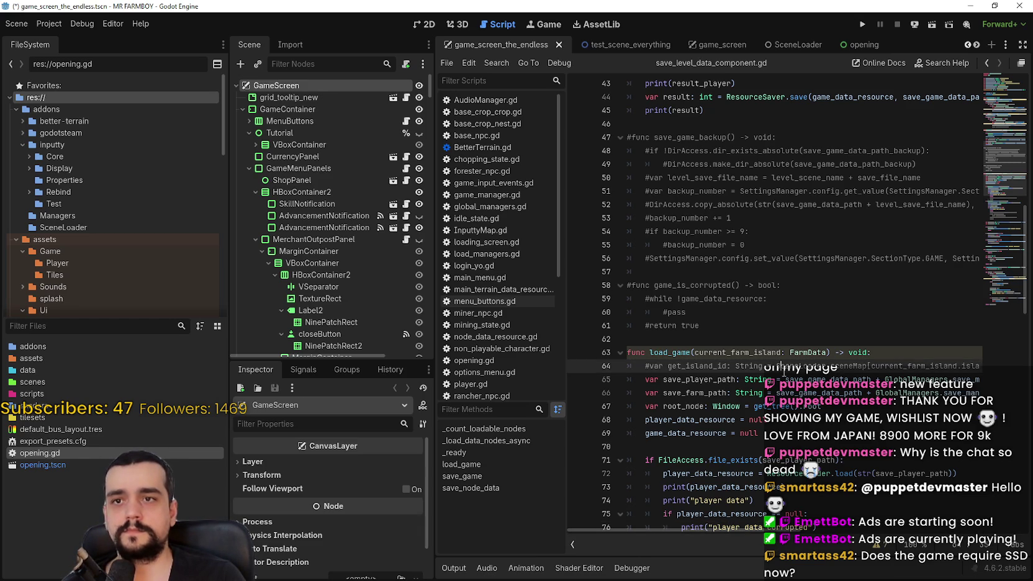
left_click(765, 326)
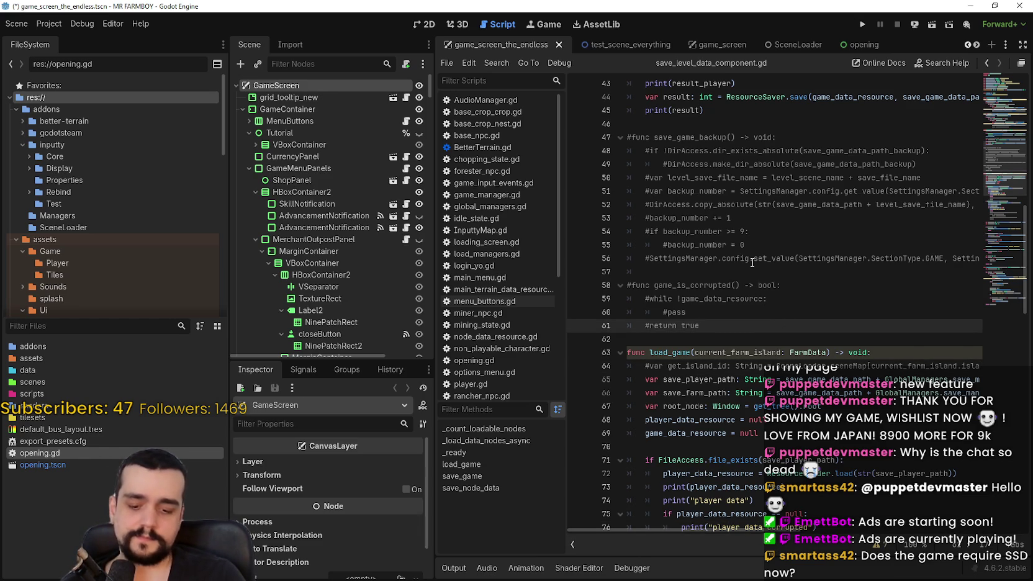
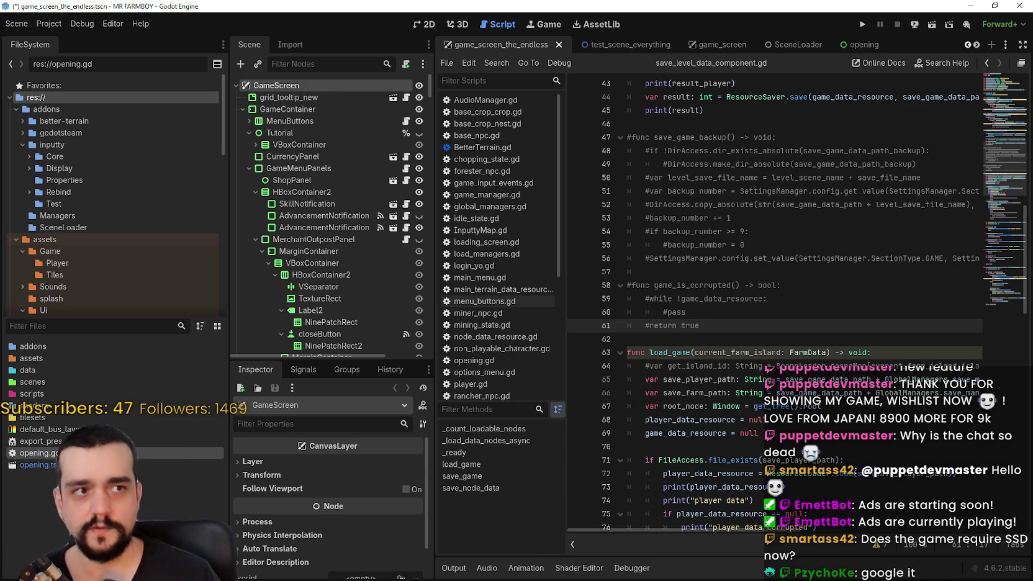
Step: Scroll save_level_data_component.gd to load_game's corrupted player and game data returns (lines 73–106)
key("alt+Tab")
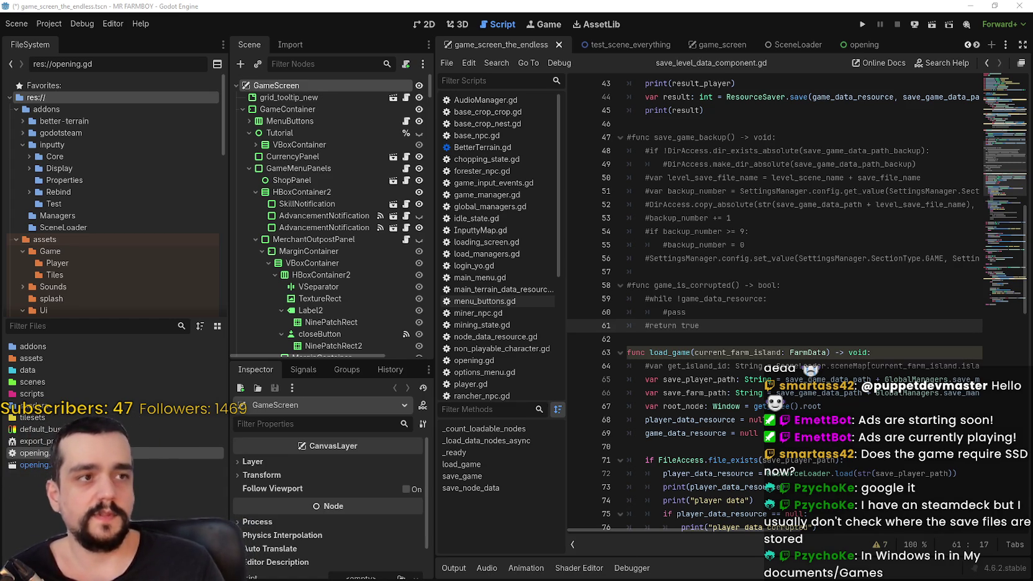
scroll(738, 319, "down", 1)
scroll(807, 304, "down", 5)
left_click(838, 296)
scroll(832, 286, "down", 4)
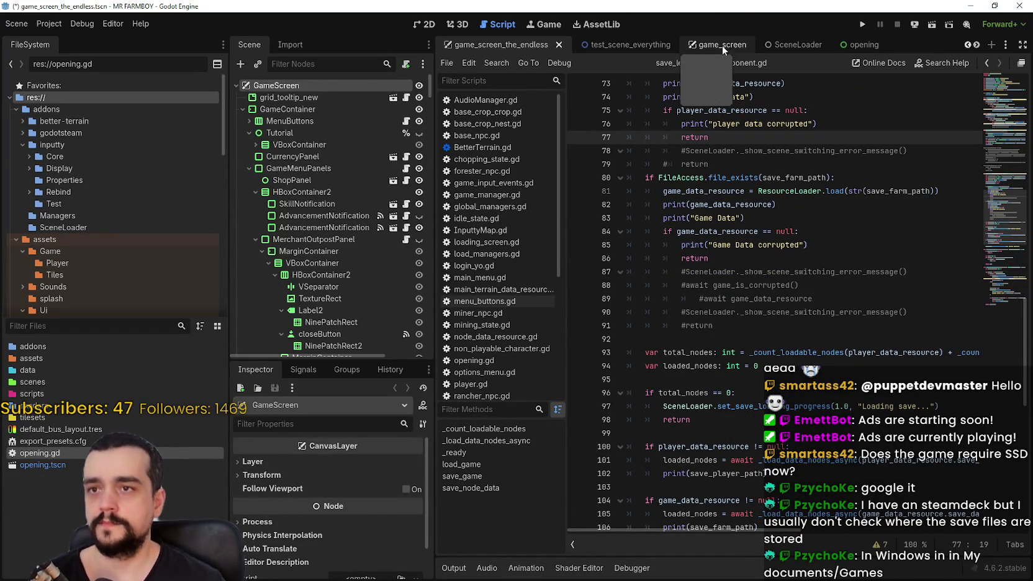
Step: Filter project files by 'loading' and open loading_manager.gd and the LoadingScreen.tscn scene
left_click(460, 569)
left_click(49, 322)
type("loading")
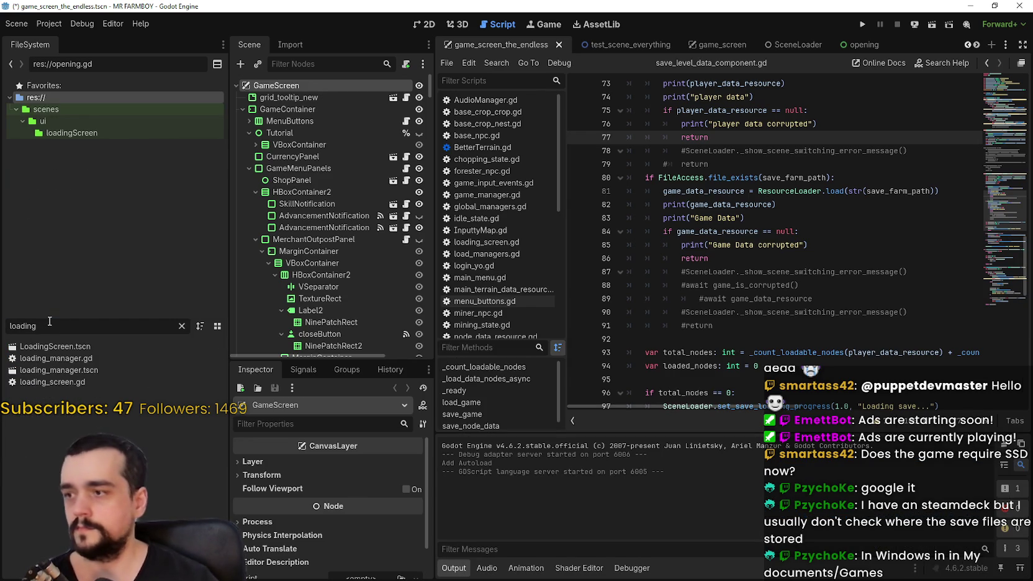
double_click(65, 359)
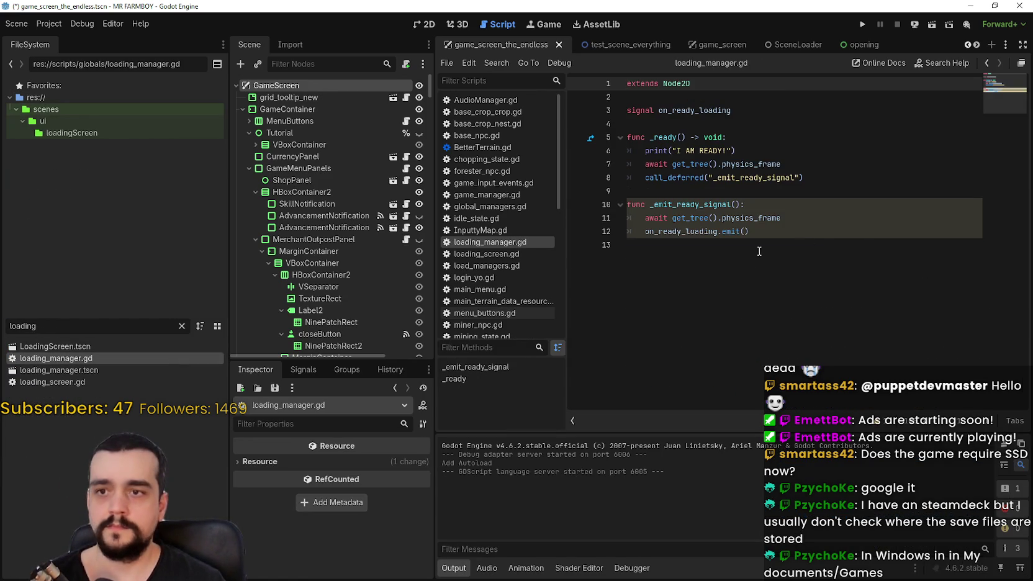
double_click(81, 347)
Step: Select the Control node and inspect the 'Failed to switch scenes' text in _show_scene_switching_error_message
left_click(401, 97)
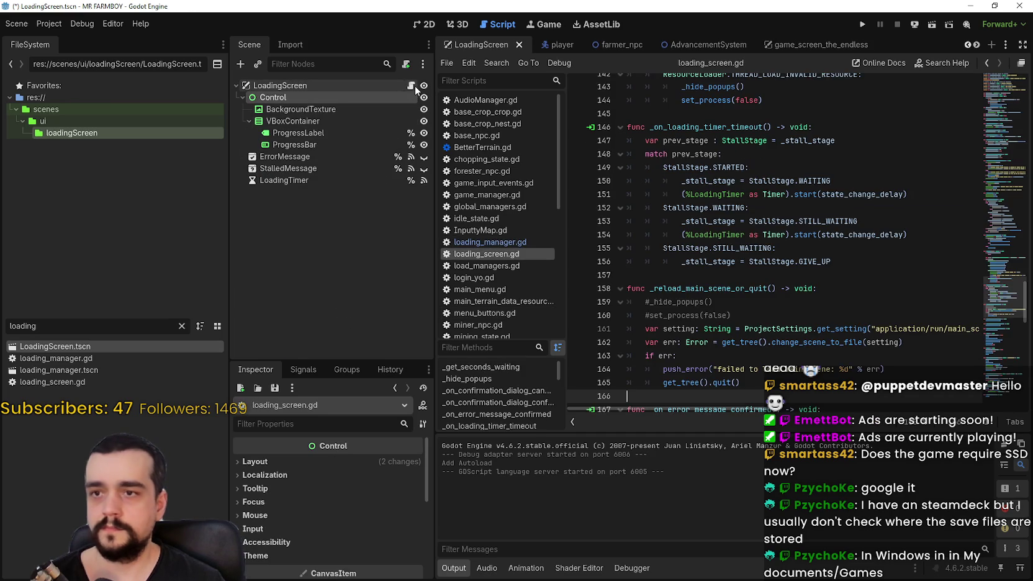
left_click(1007, 184)
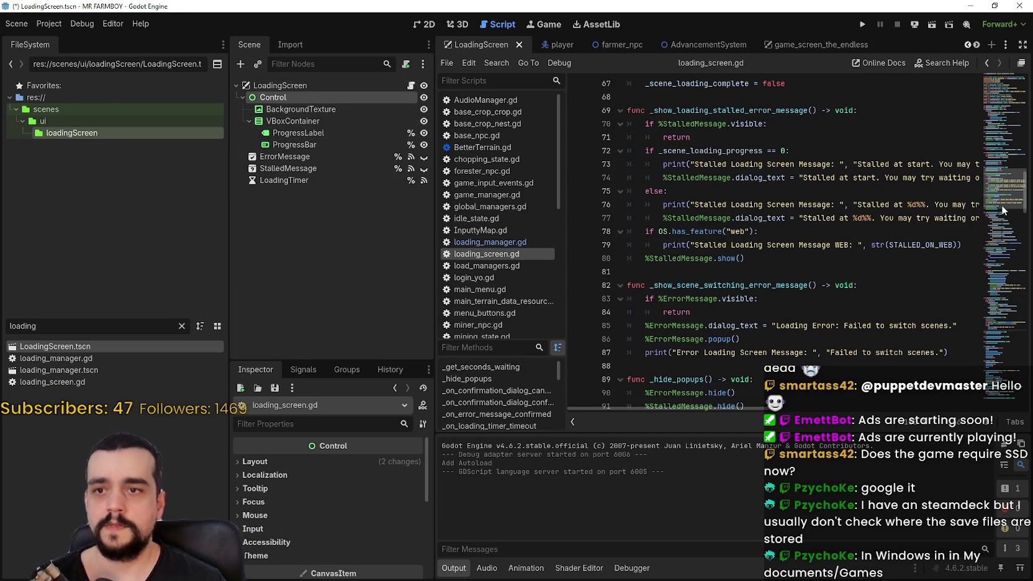
scroll(750, 281, "down", 2)
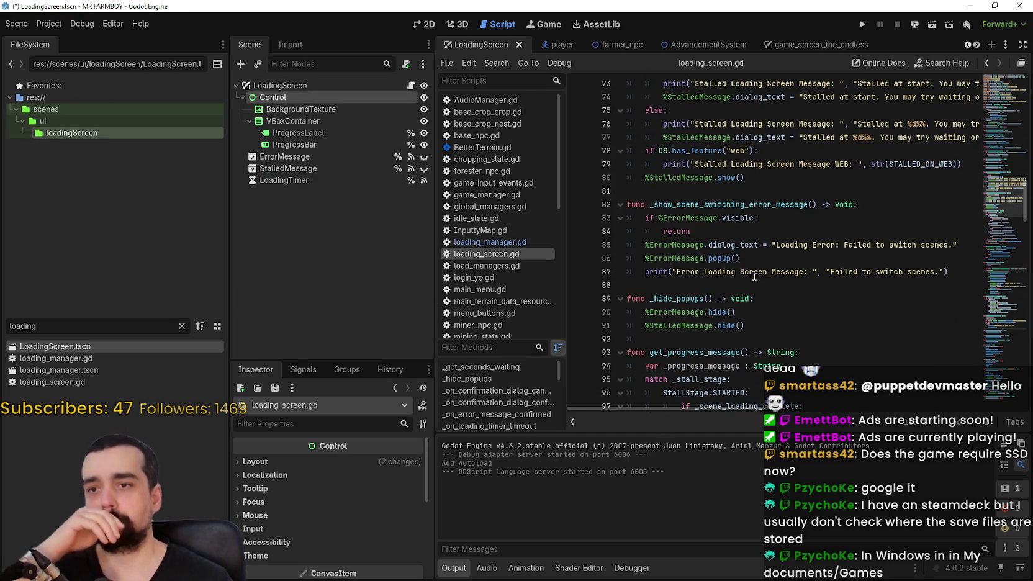
left_click(935, 239)
double_click(935, 245)
double_click(823, 245)
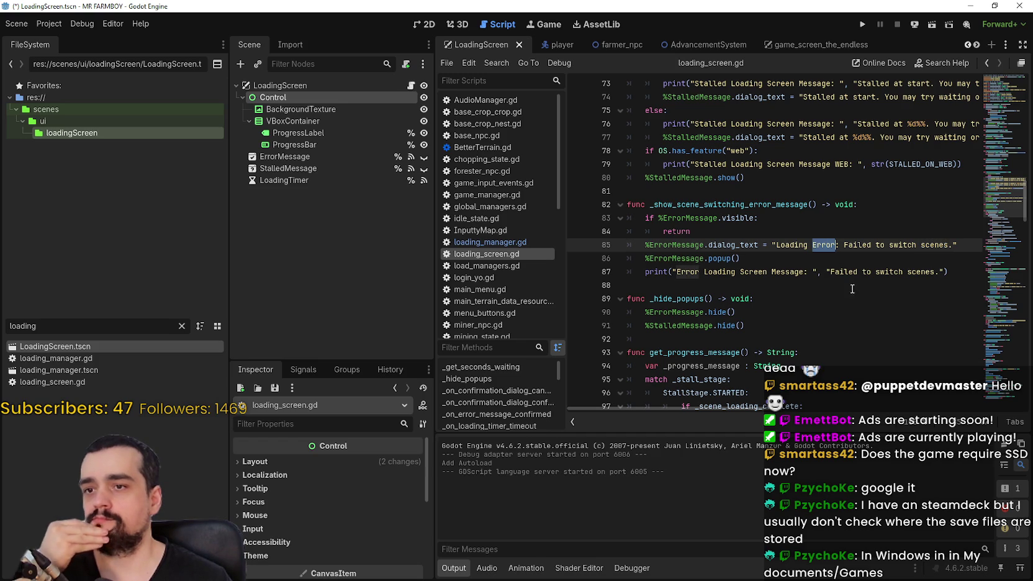
left_click_drag(949, 244, 890, 244)
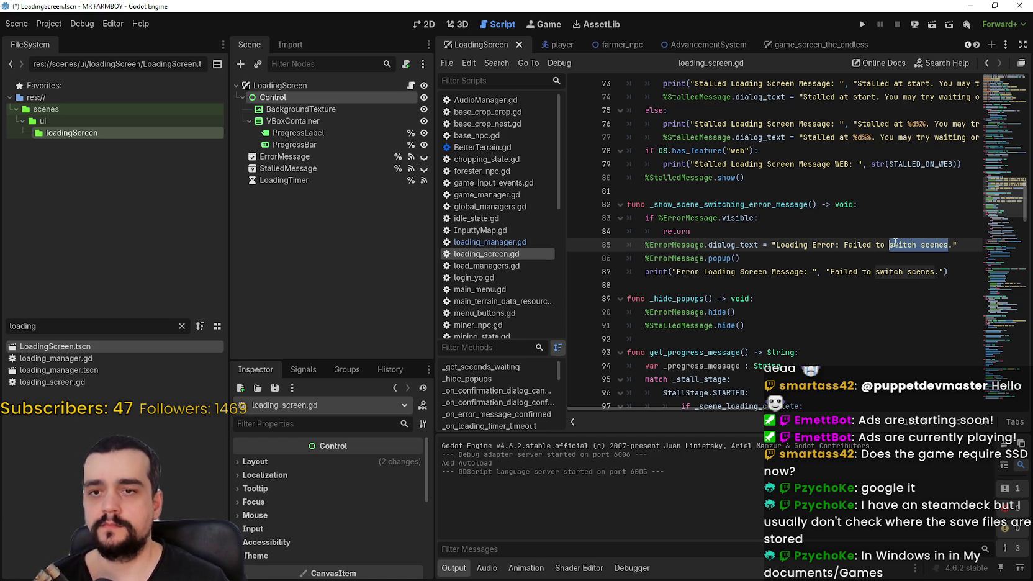
left_click_drag(437, 259, 395, 259)
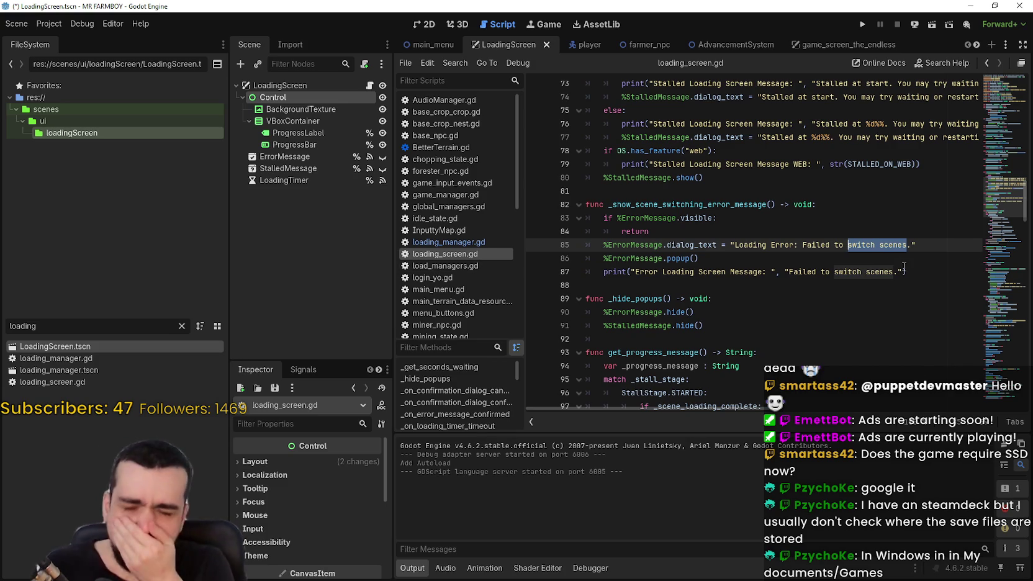
left_click(707, 298)
Step: Select and delete 'switch scenes' from the error dialog text on line 85
left_click_drag(707, 271, 540, 247)
left_click(671, 272)
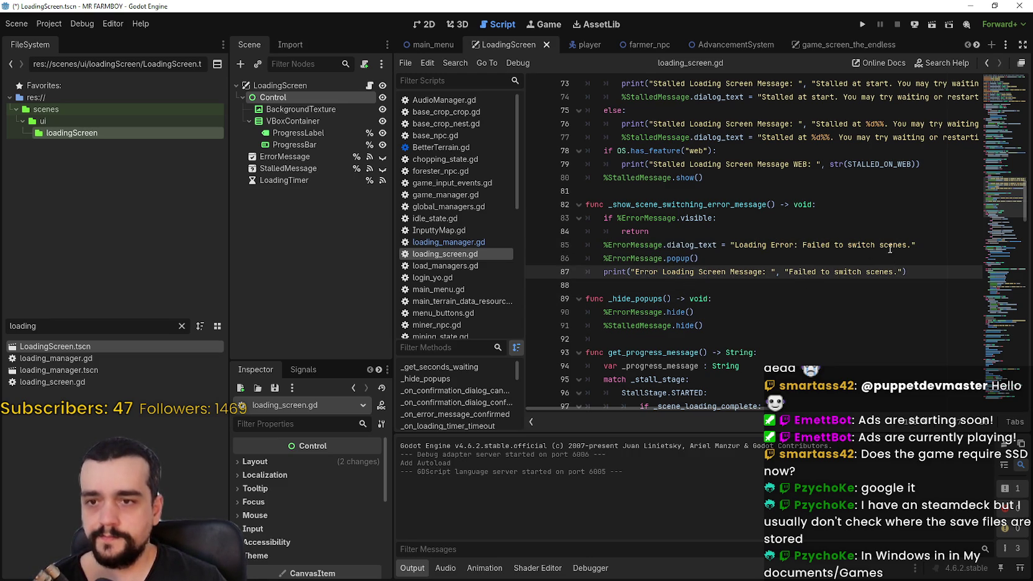
left_click_drag(907, 245, 781, 242)
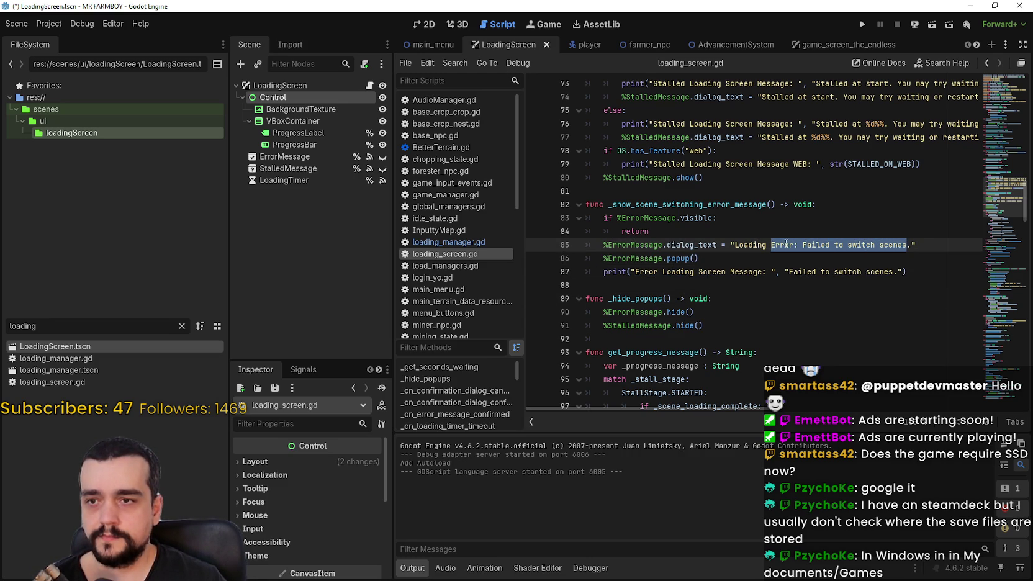
left_click_drag(906, 245, 803, 244)
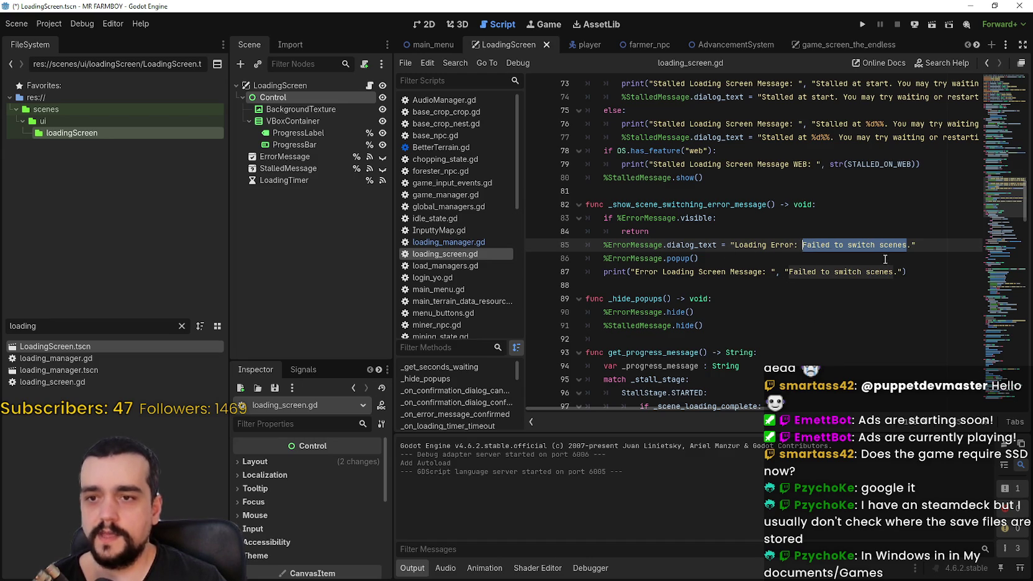
key("Right")
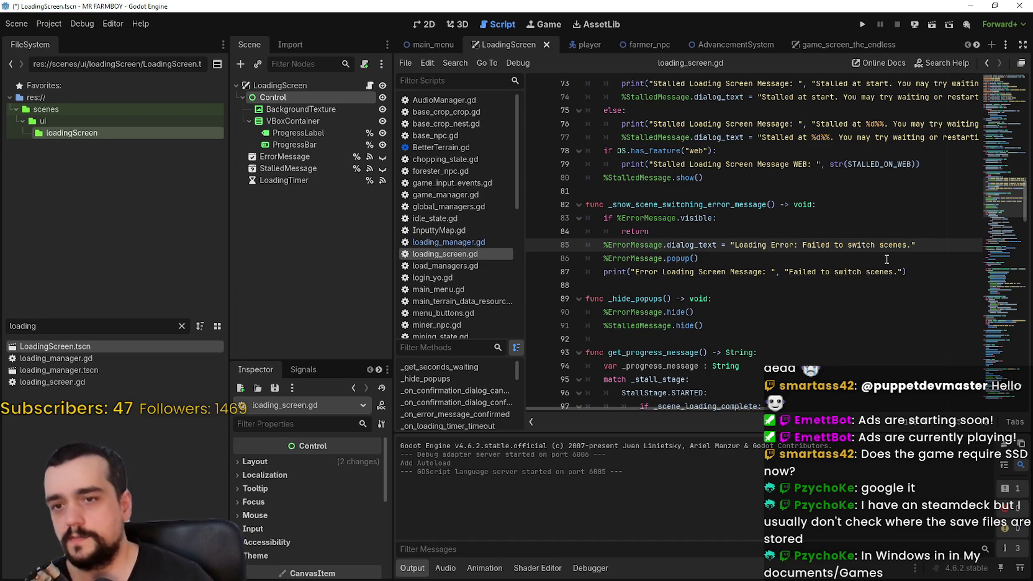
key("ctrl+shift+Left")
key("ctrl+shift+Left")
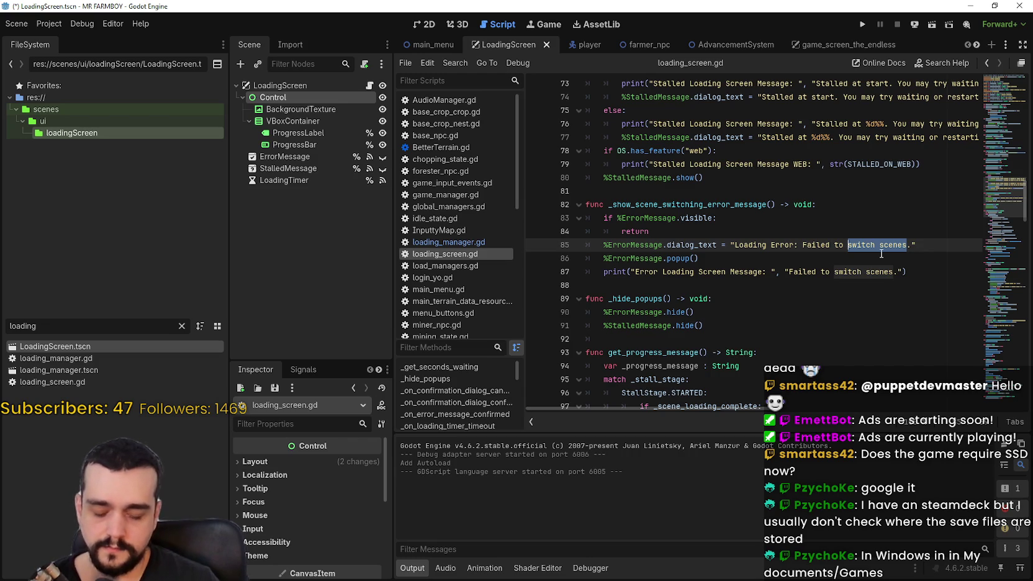
key("BackSpace")
Step: Type 'the savefile.\nContact support' in its place and save the script with Ctrl+S
type("the save")
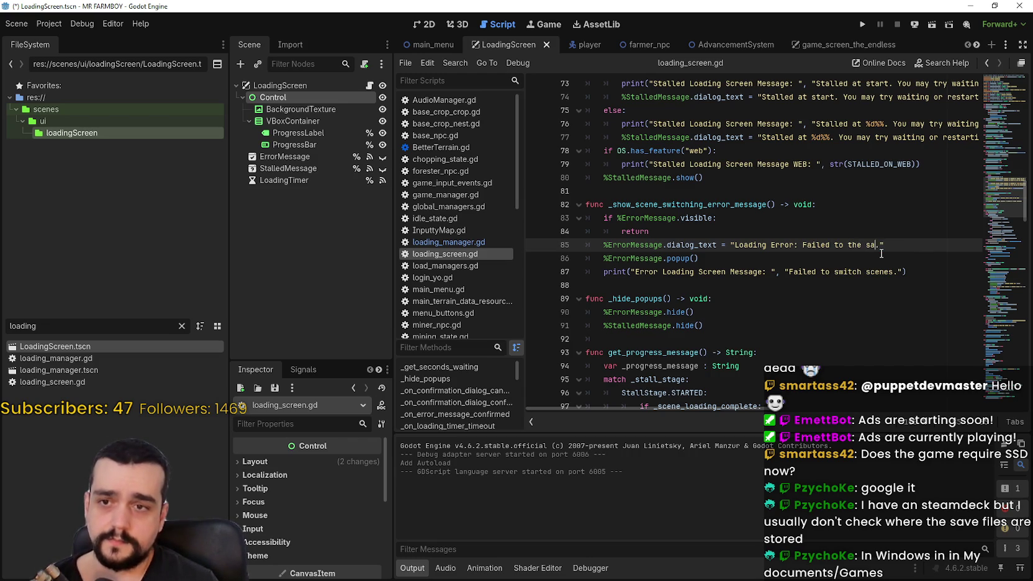
type("file")
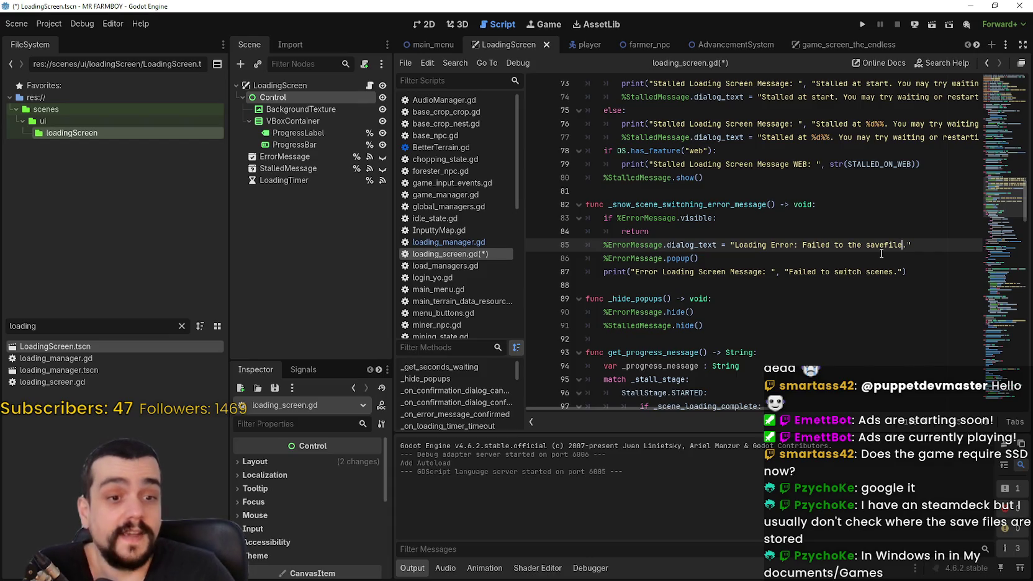
type("/")
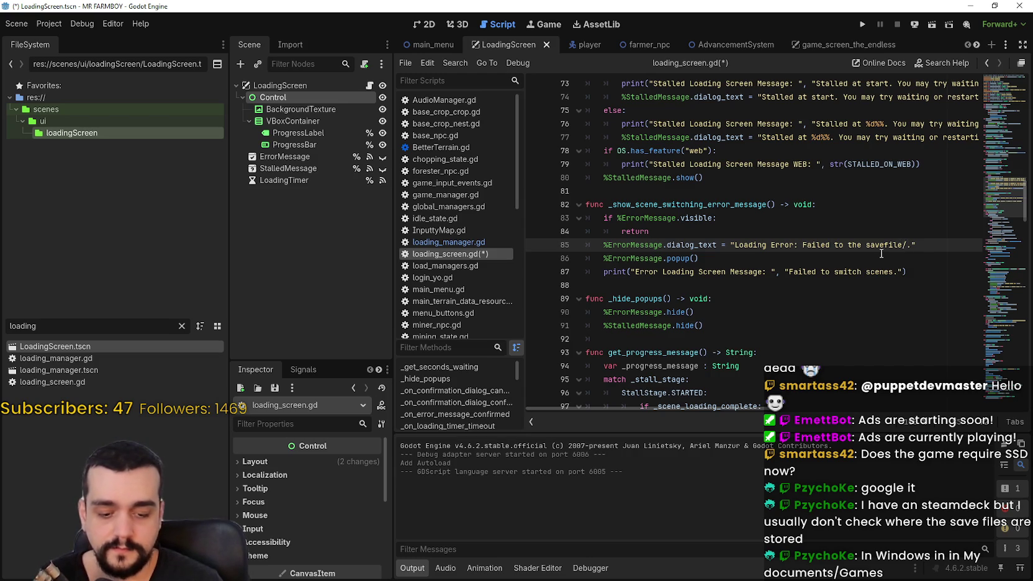
type("n")
key("BackSpace")
key("BackSpace")
type("\\")
type("nContact s")
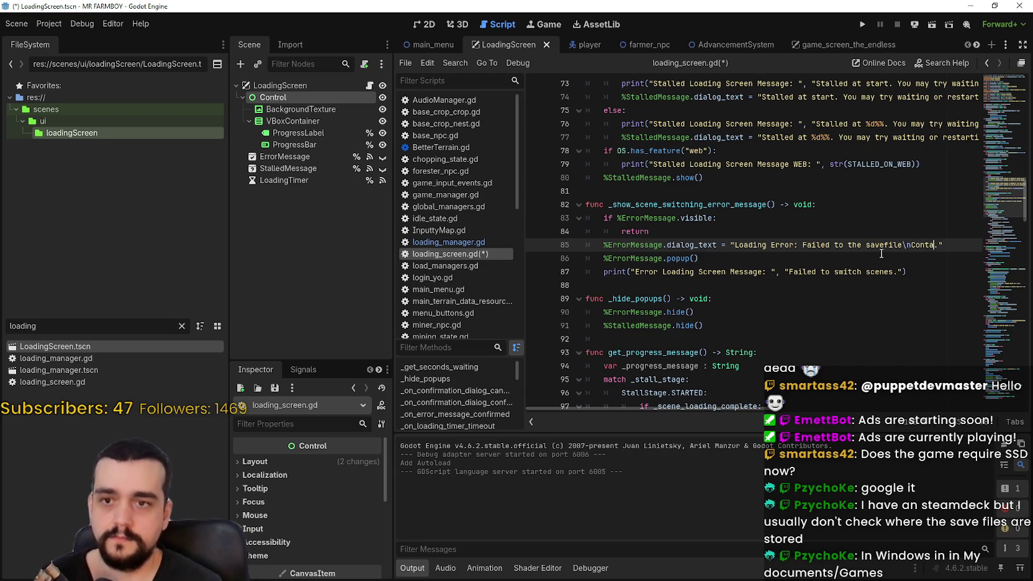
type("upport.")
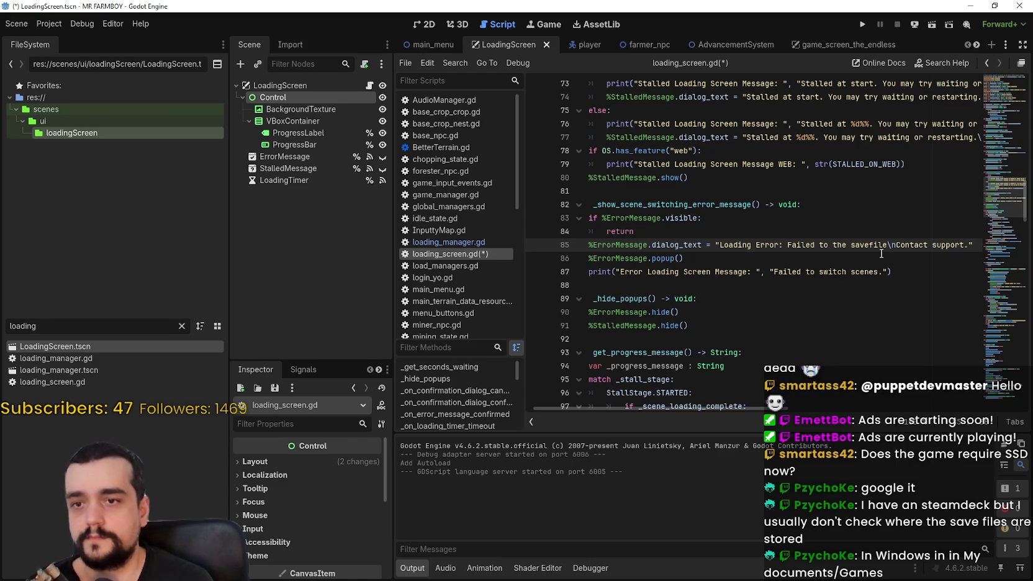
left_click(888, 244)
type(".")
left_click(872, 259)
key("ctrl+s")
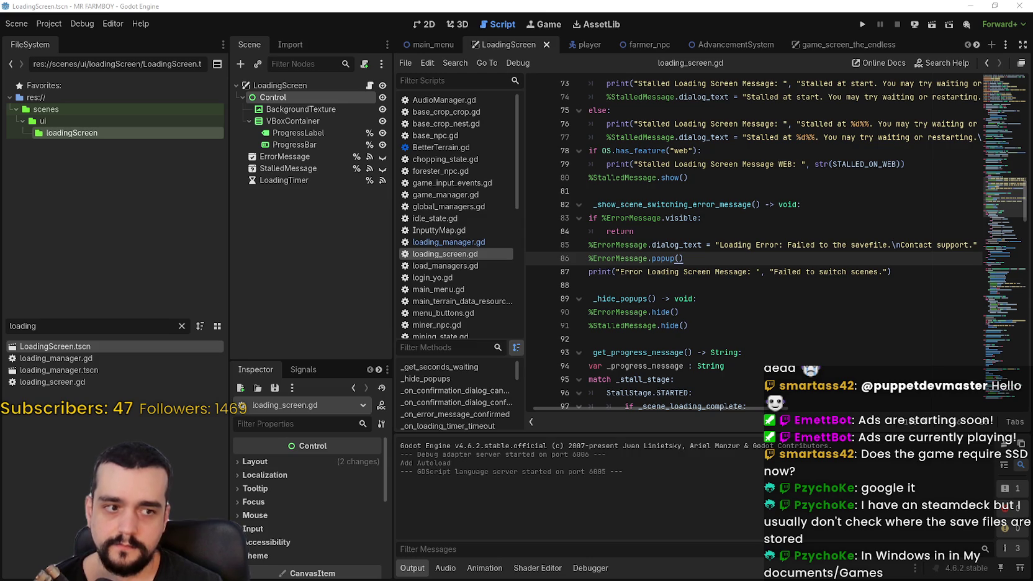
Step: Run the game, Continue and load Save 8, view the savefile error alert, then stop
left_click(861, 27)
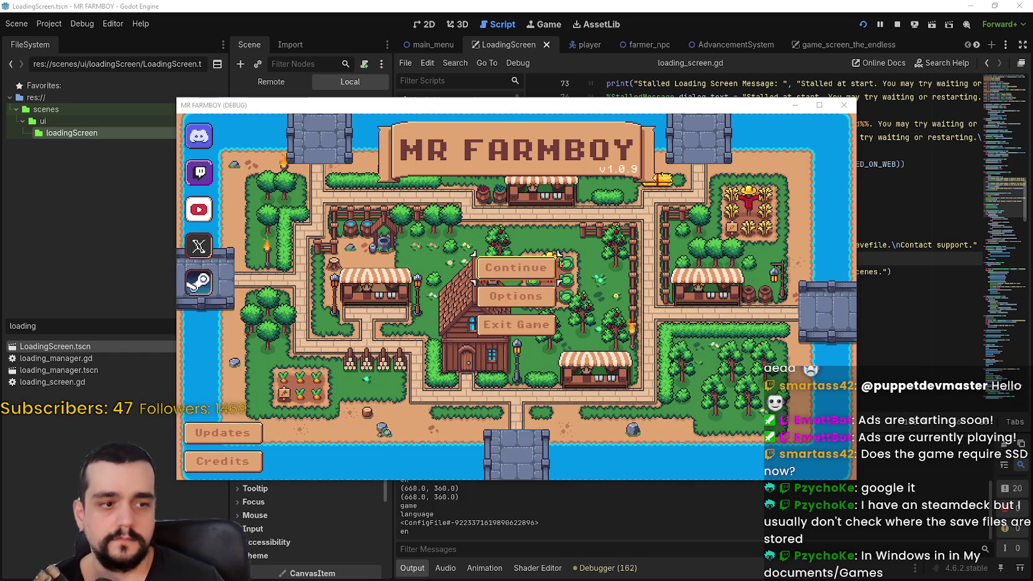
left_click_drag(562, 117, 664, 53)
left_click(620, 204)
scroll(745, 226, "down", 5)
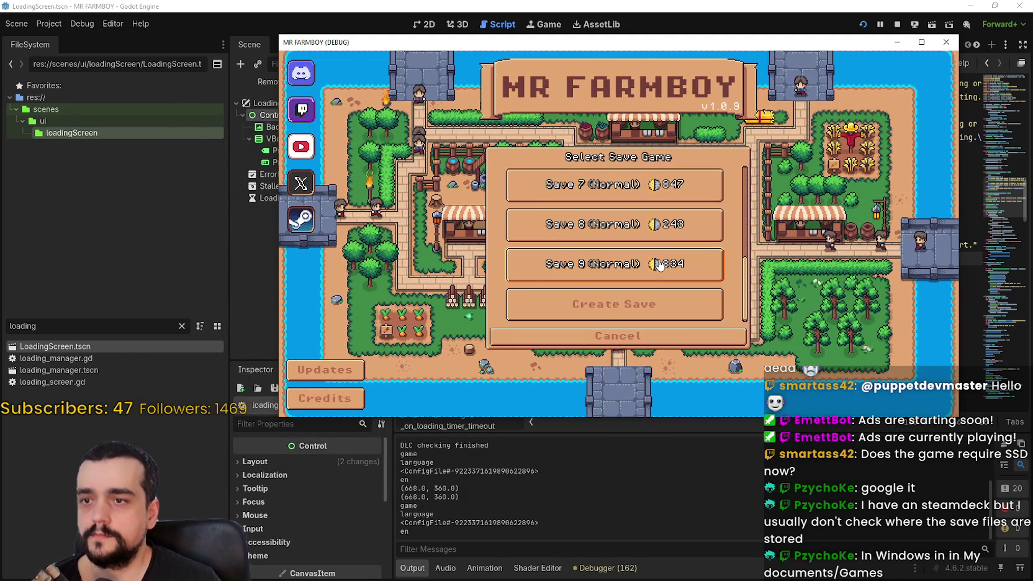
left_click(660, 265)
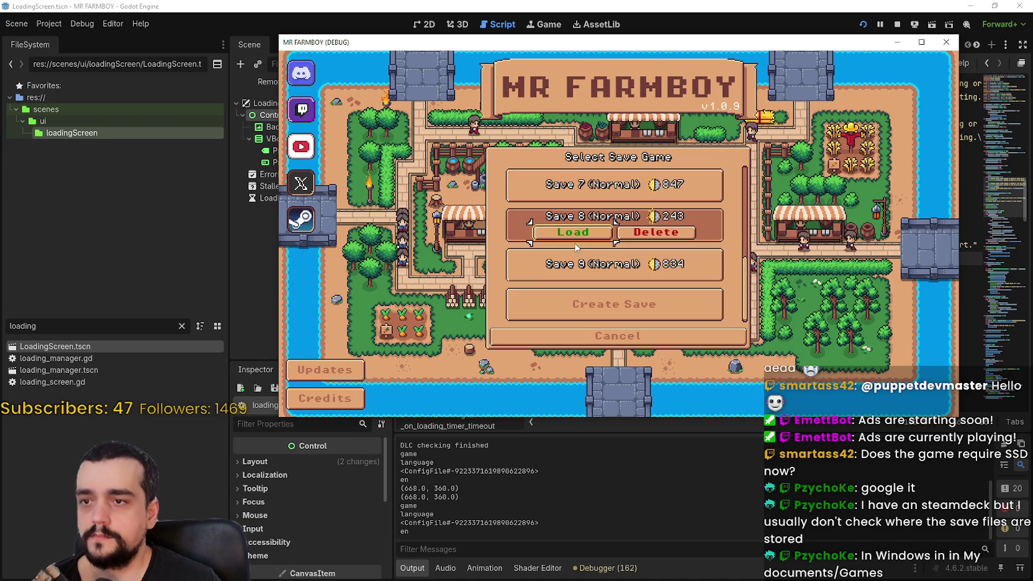
left_click(572, 230)
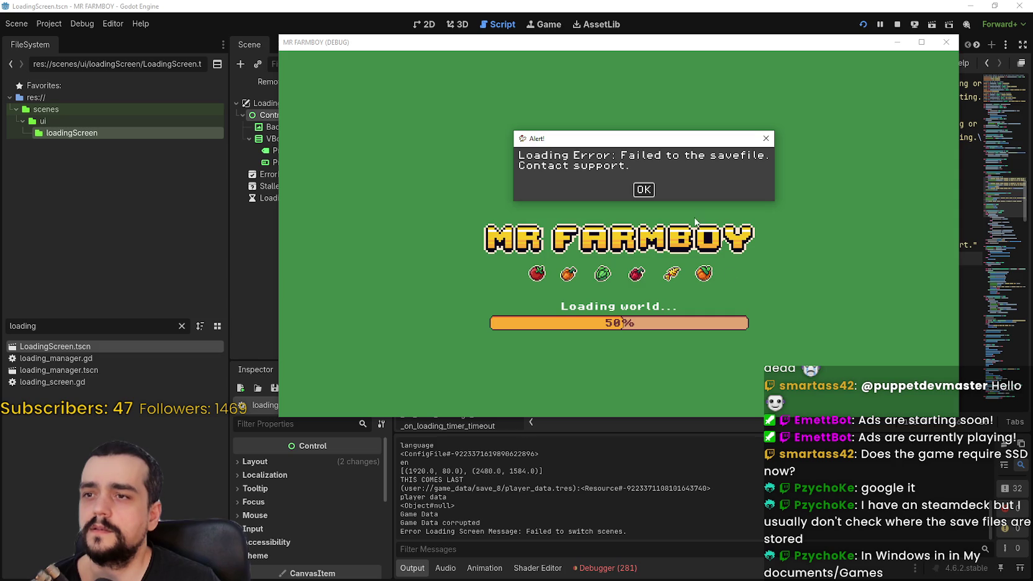
left_click_drag(648, 138, 656, 132)
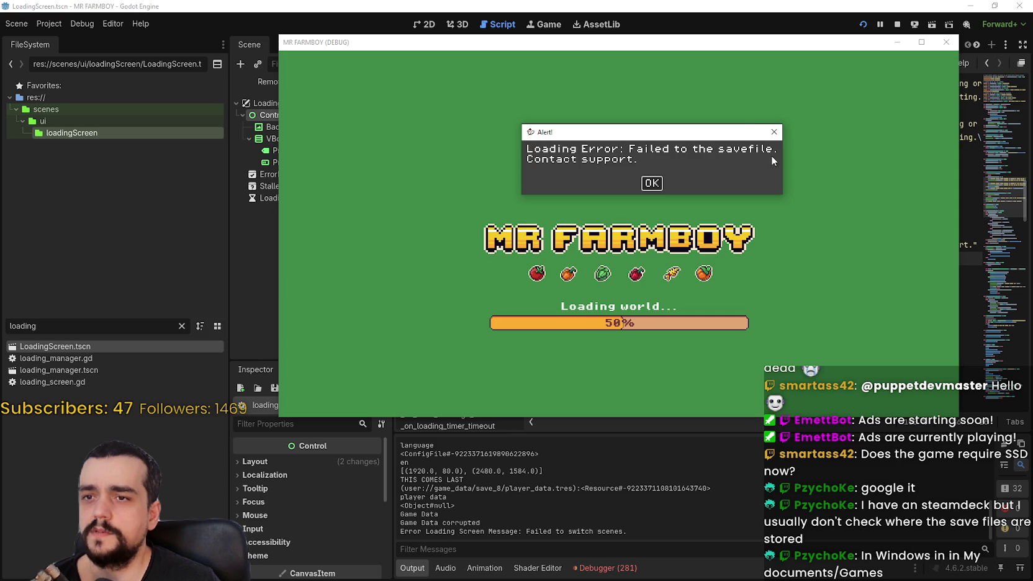
left_click(719, 27)
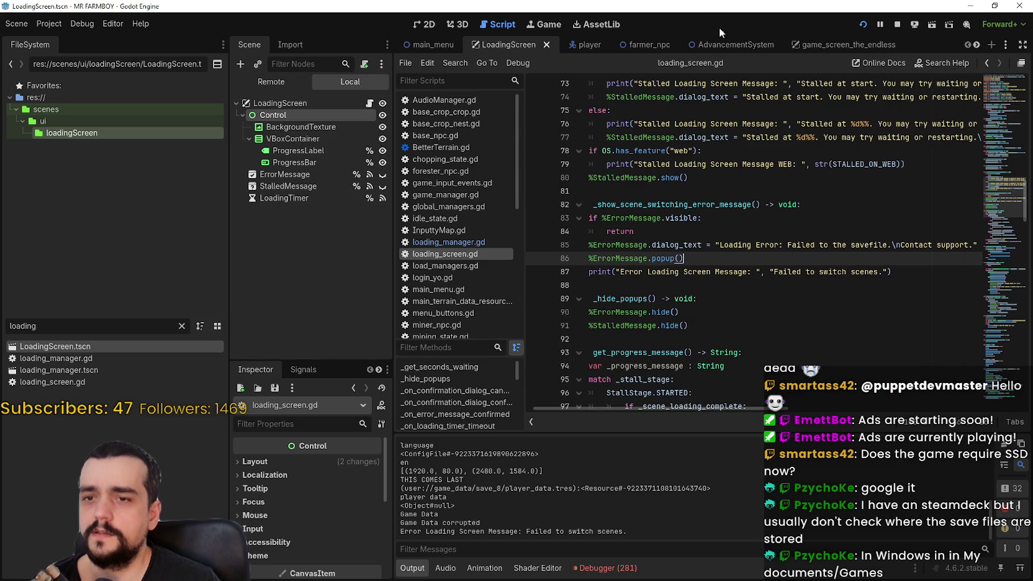
Step: Replace 'the' with 'load' so it reads 'Failed to load savefile', save, and run with F5
left_click(824, 241)
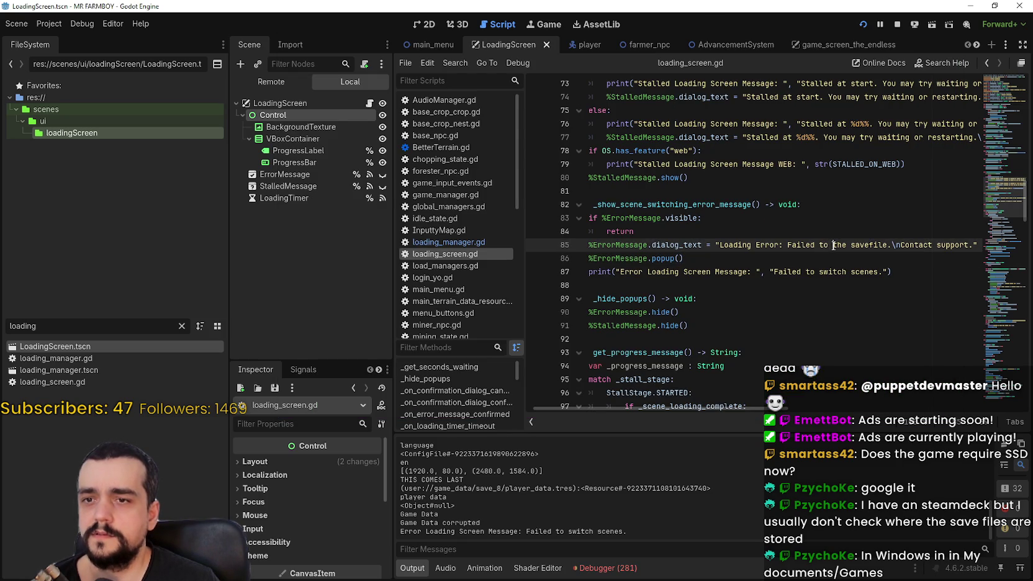
double_click(846, 245)
type("load")
key("ctrl+s")
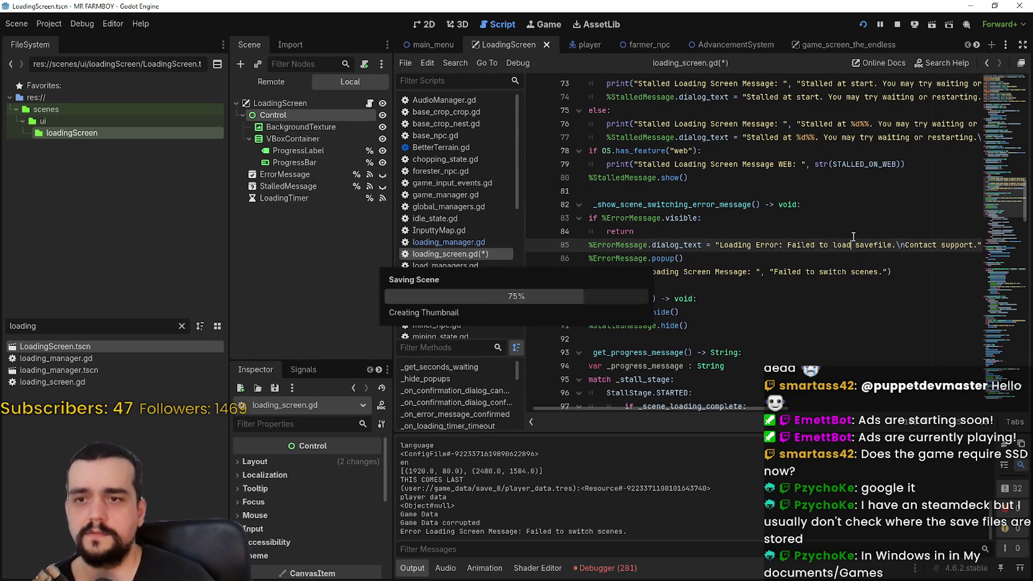
key("F5")
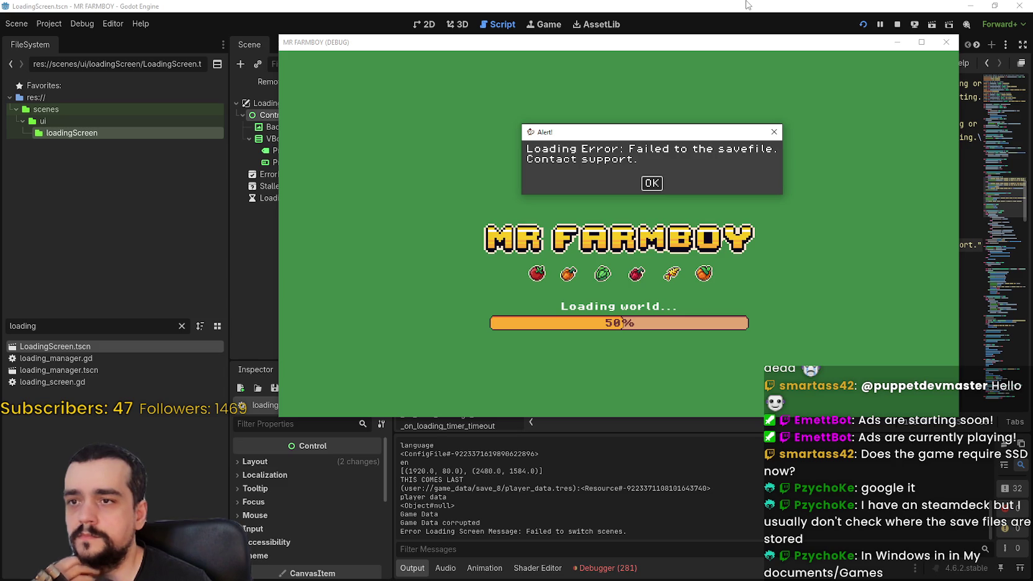
left_click(747, 5)
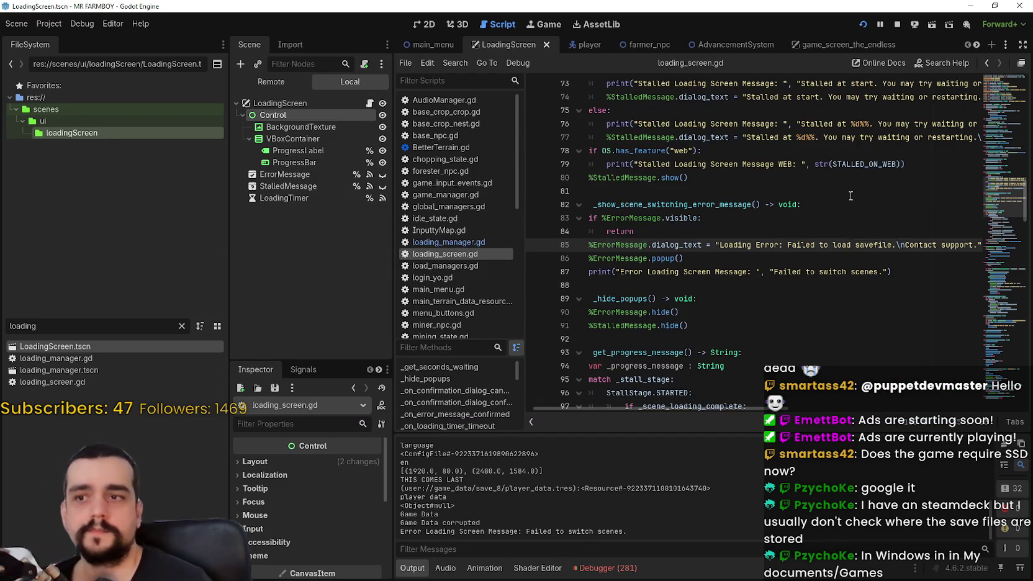
Step: Select the ErrorMessage node referenced on line 85 to show its properties in the Inspector
left_click(868, 258)
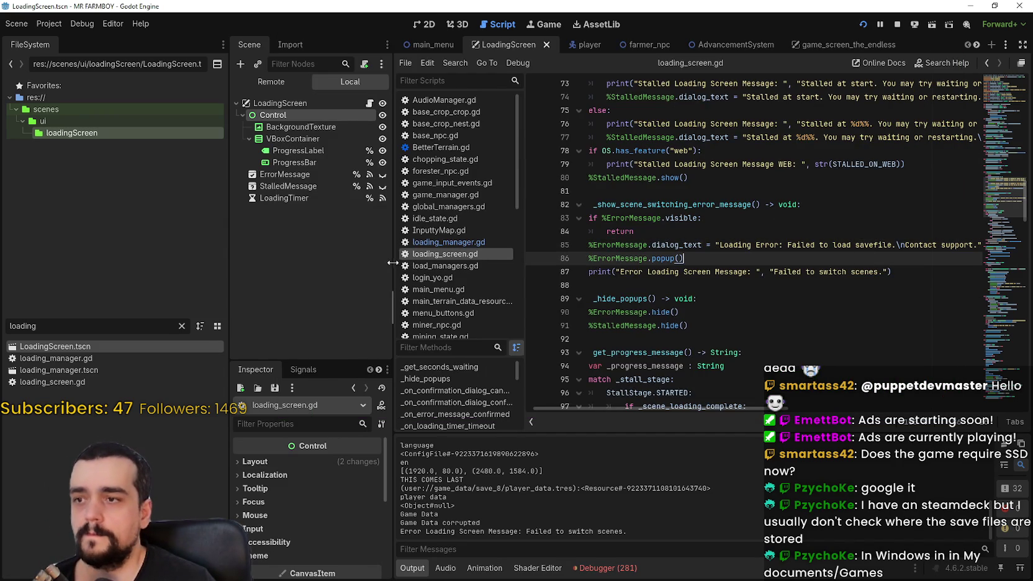
double_click(621, 246)
double_click(576, 245)
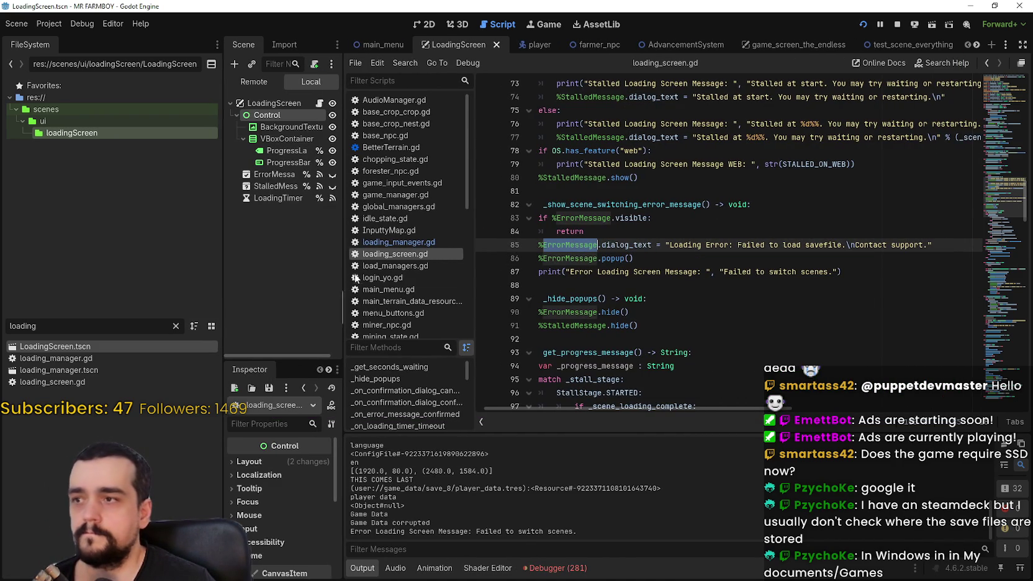
left_click(286, 175)
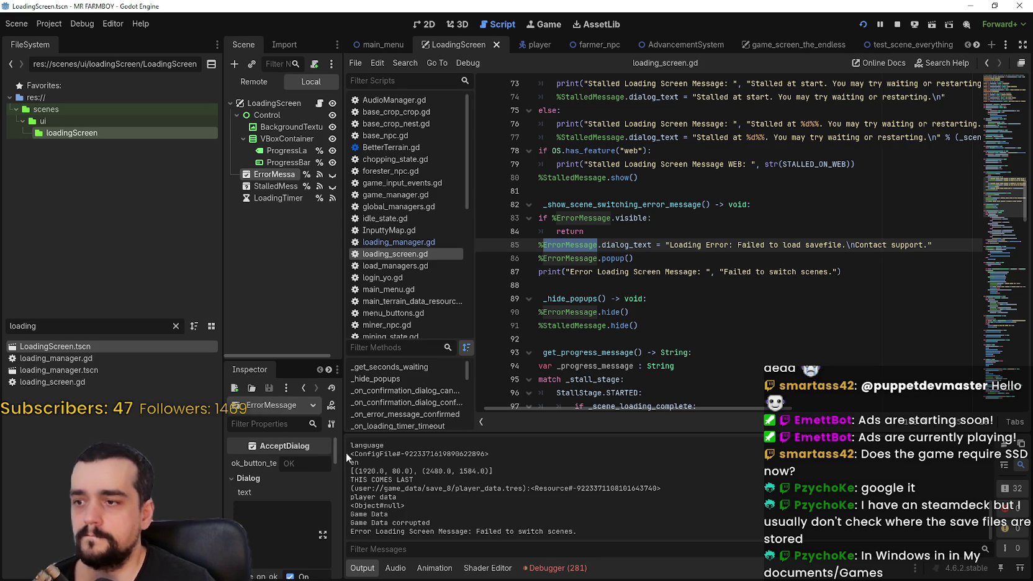
Step: Browse ErrorMessage's Inspector, expanding Content Scale and the constants and styles Theme Overrides
left_click_drag(343, 453, 539, 453)
scroll(442, 537, "down", 5)
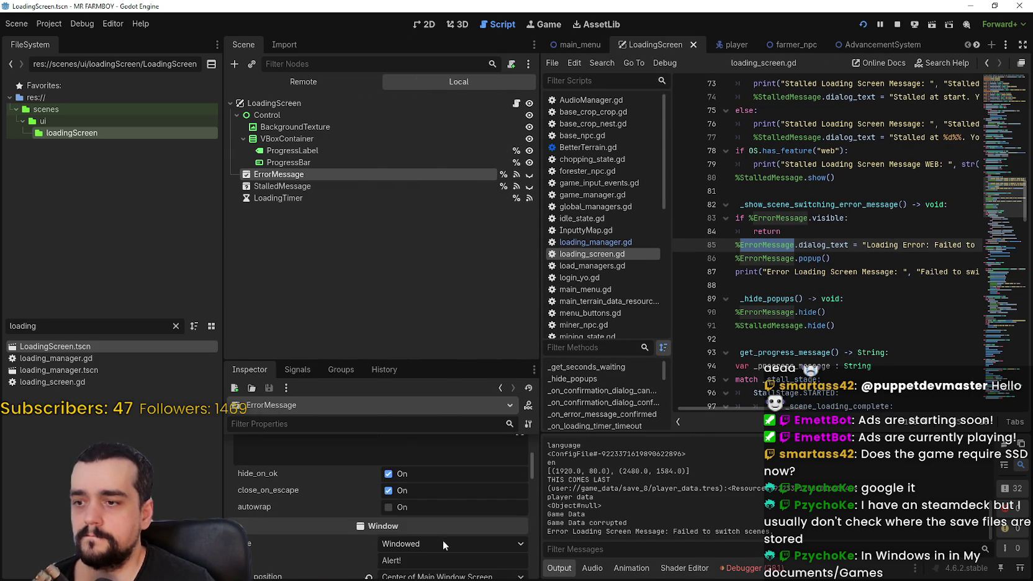
scroll(446, 534, "down", 2)
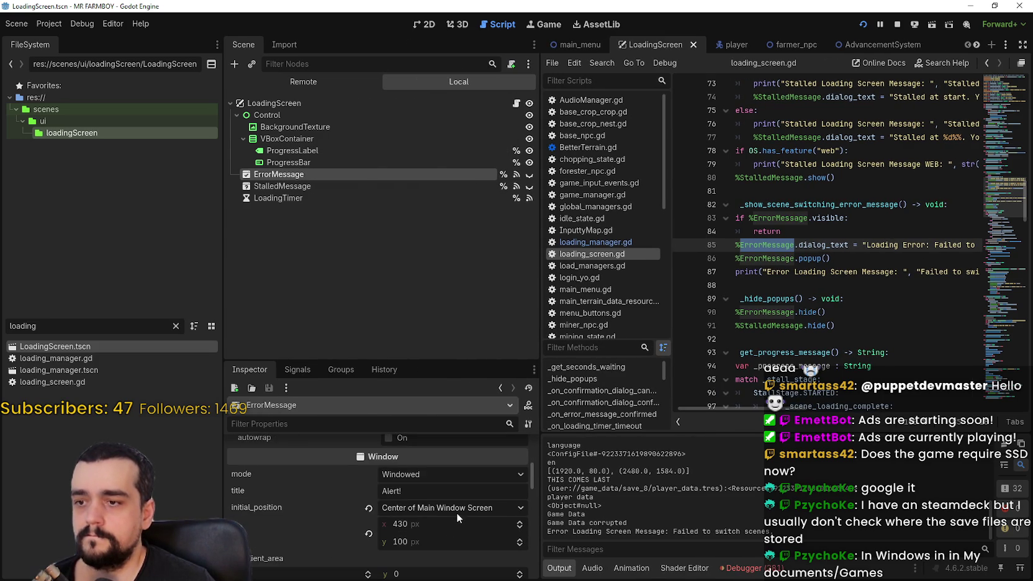
scroll(457, 508, "down", 5)
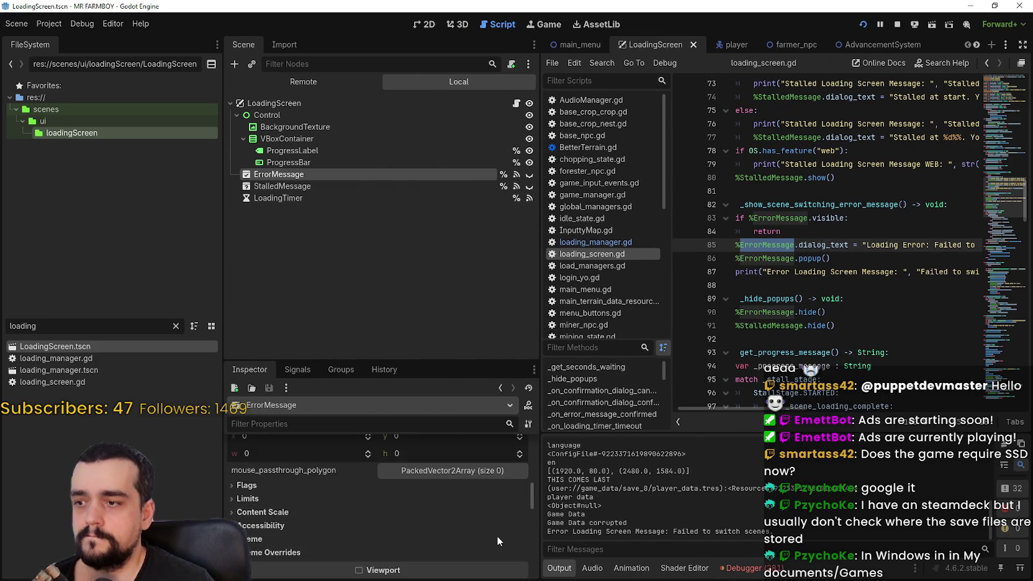
left_click(337, 508)
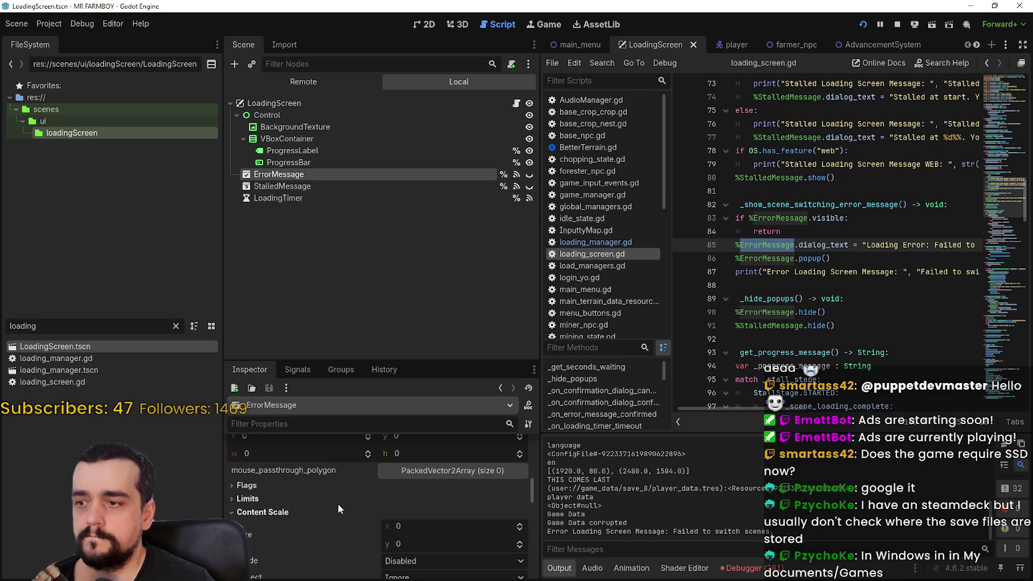
scroll(337, 503, "down", 4)
scroll(338, 519, "down", 1)
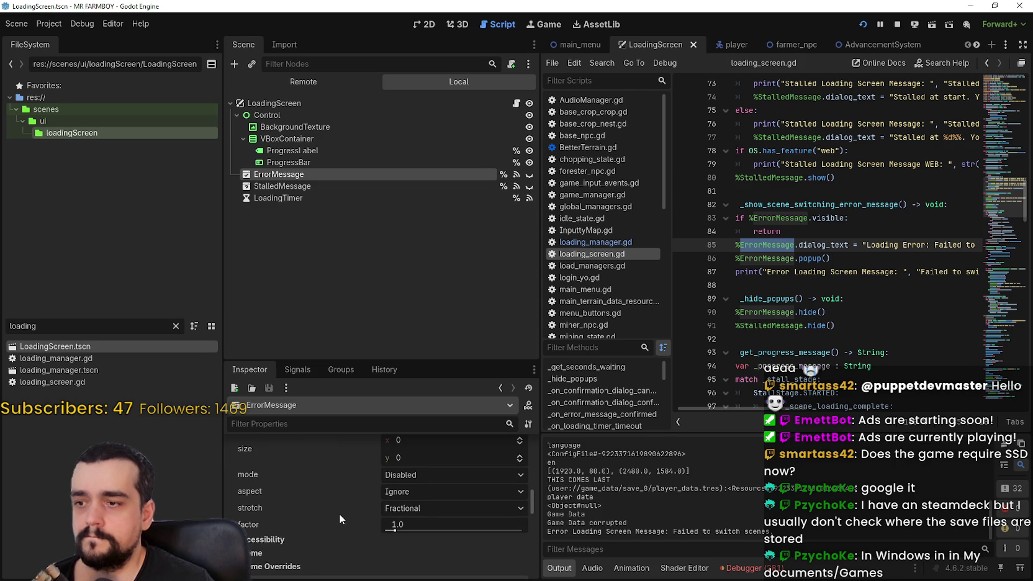
scroll(339, 515, "down", 1)
scroll(339, 513, "down", 1)
left_click(330, 507)
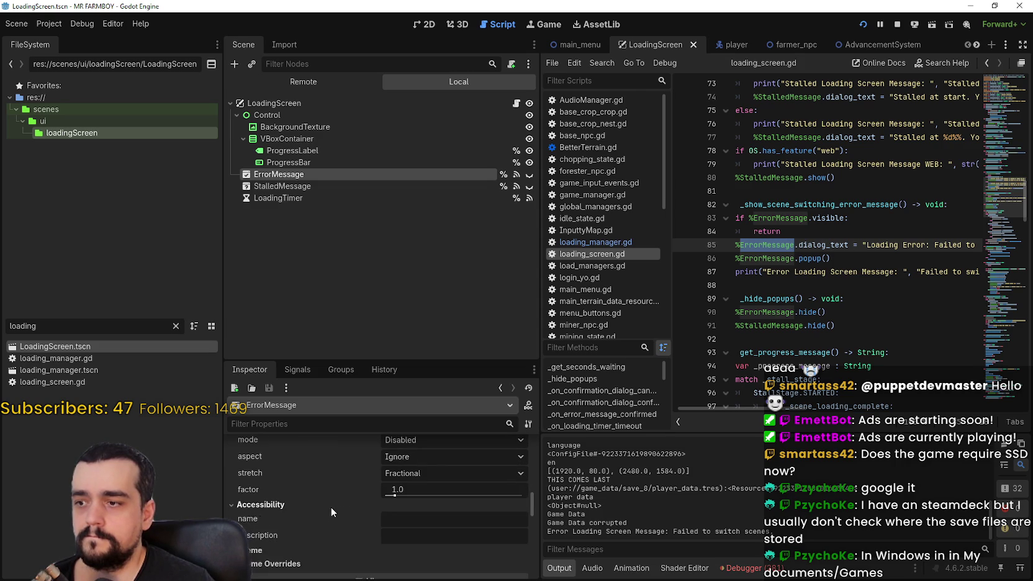
left_click(330, 506)
left_click(316, 529)
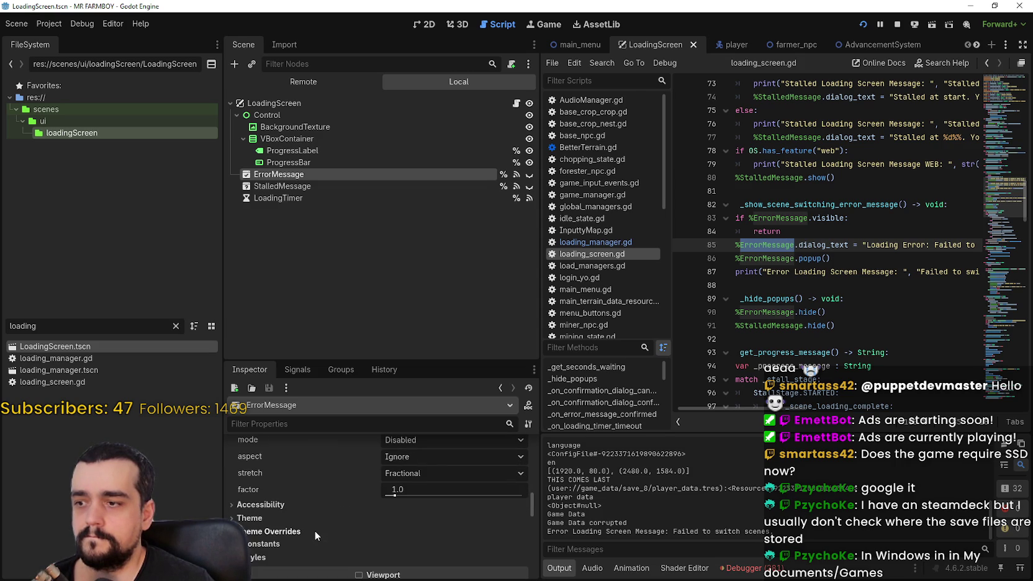
left_click(297, 544)
scroll(294, 539, "down", 4)
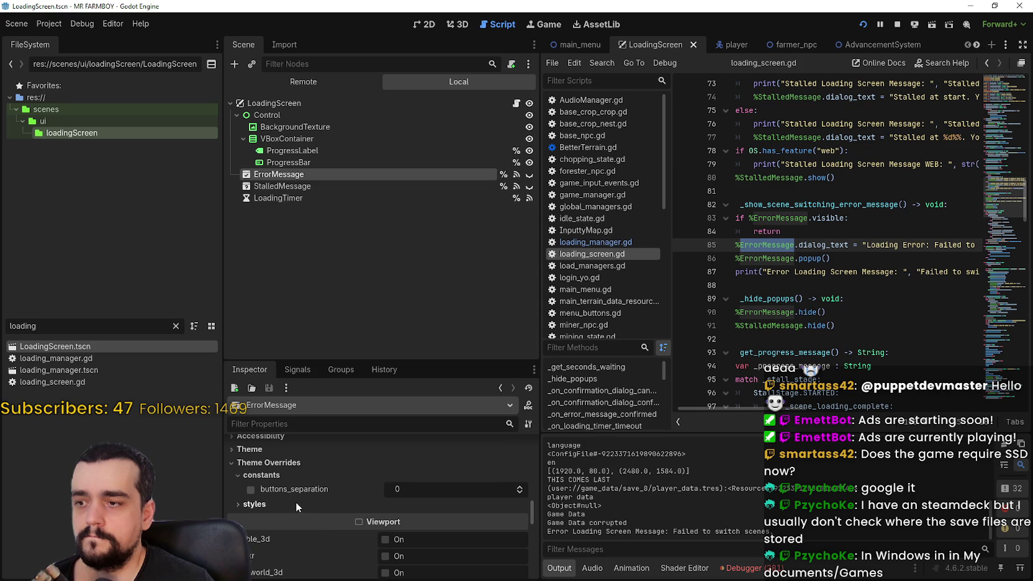
left_click(295, 502)
scroll(295, 503, "down", 1)
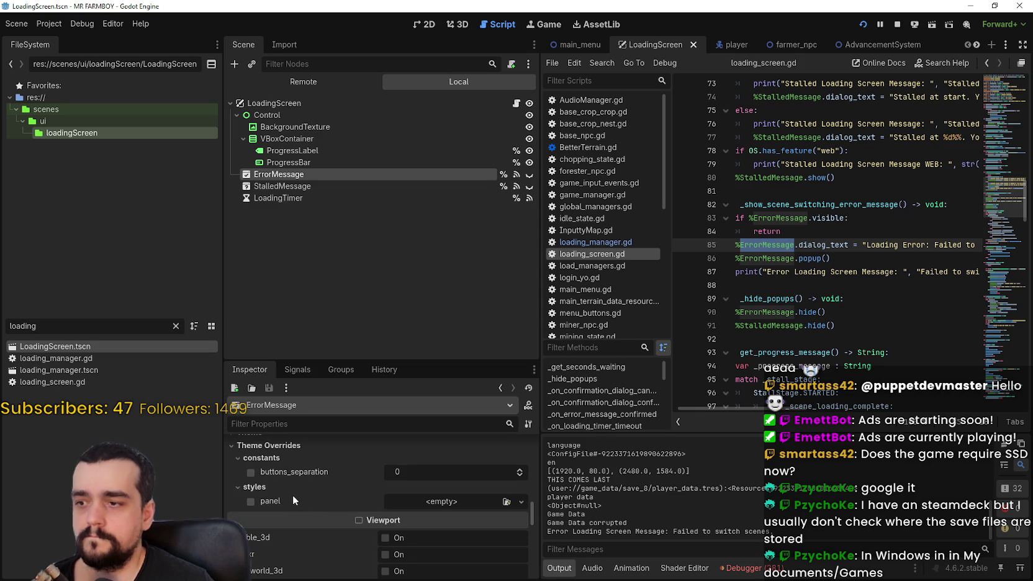
scroll(326, 466, "down", 2)
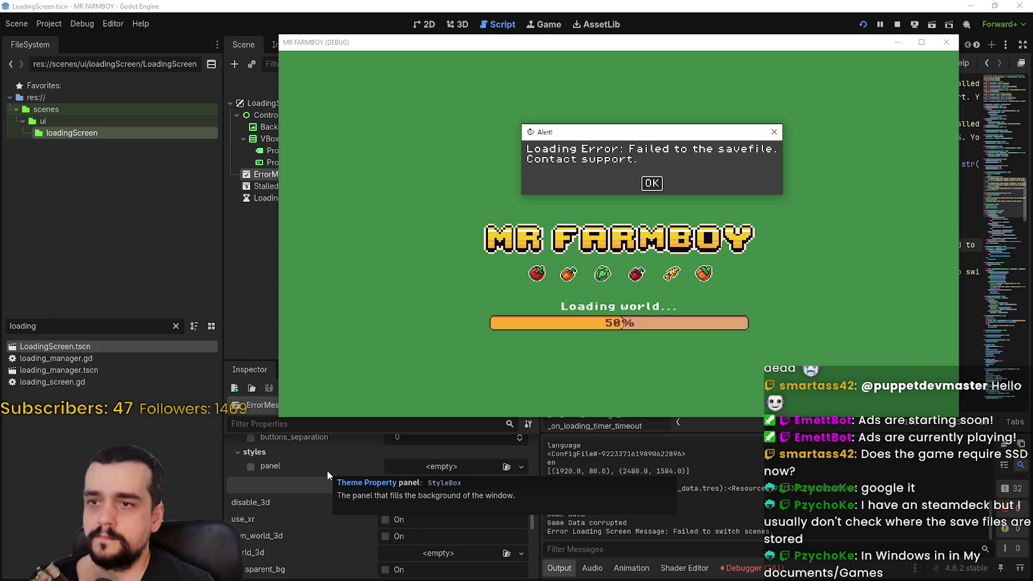
key("Return")
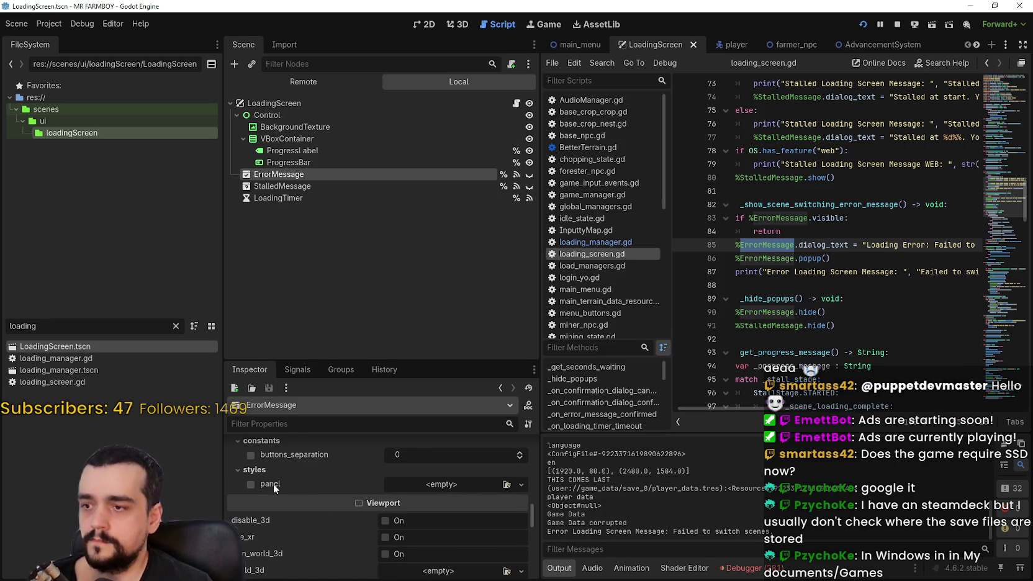
Step: Scroll back up to the AcceptDialog section: title 'Alert!', size 430 × 100, empty dialog text
scroll(335, 516, "up", 3)
left_click(231, 466)
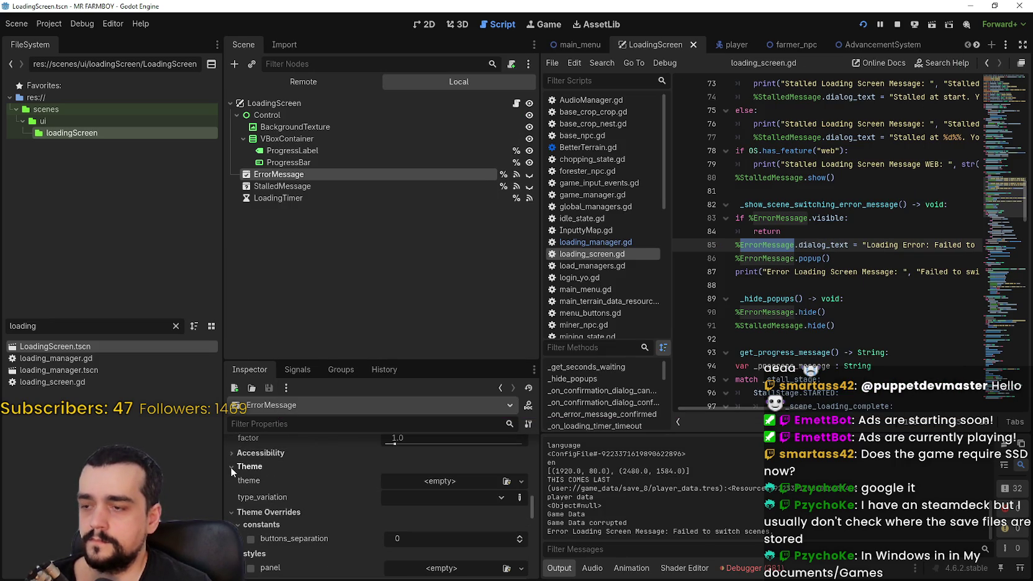
scroll(271, 496, "up", 2)
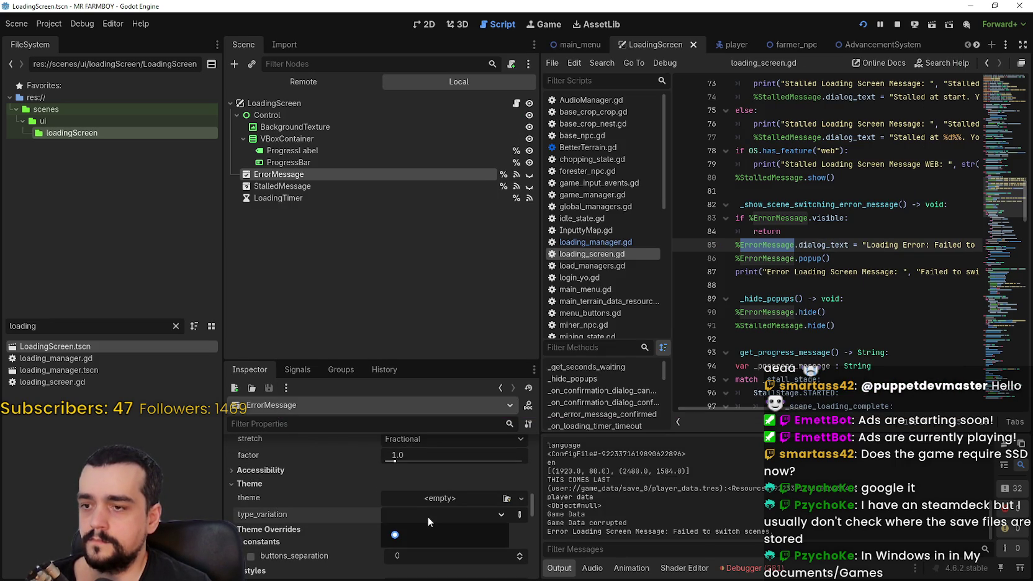
scroll(303, 522, "up", 5)
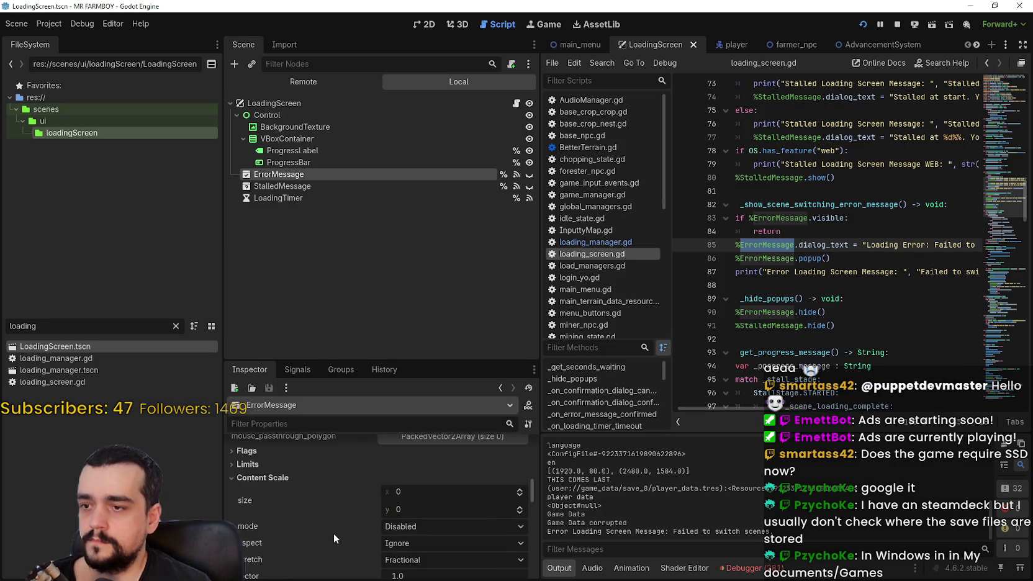
left_click_drag(345, 358, 345, 178)
scroll(351, 498, "up", 3)
scroll(344, 480, "down", 5)
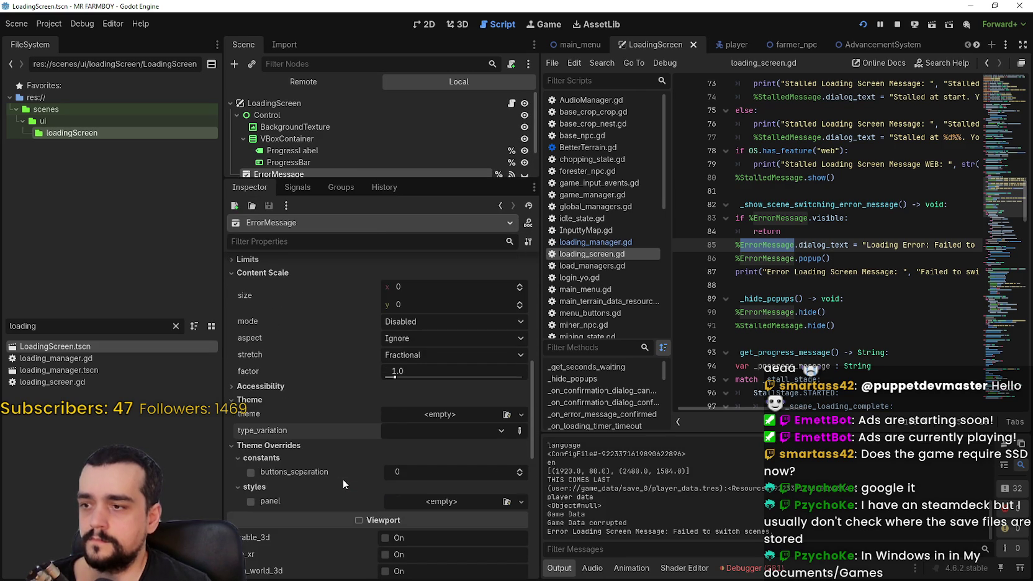
left_click(256, 387)
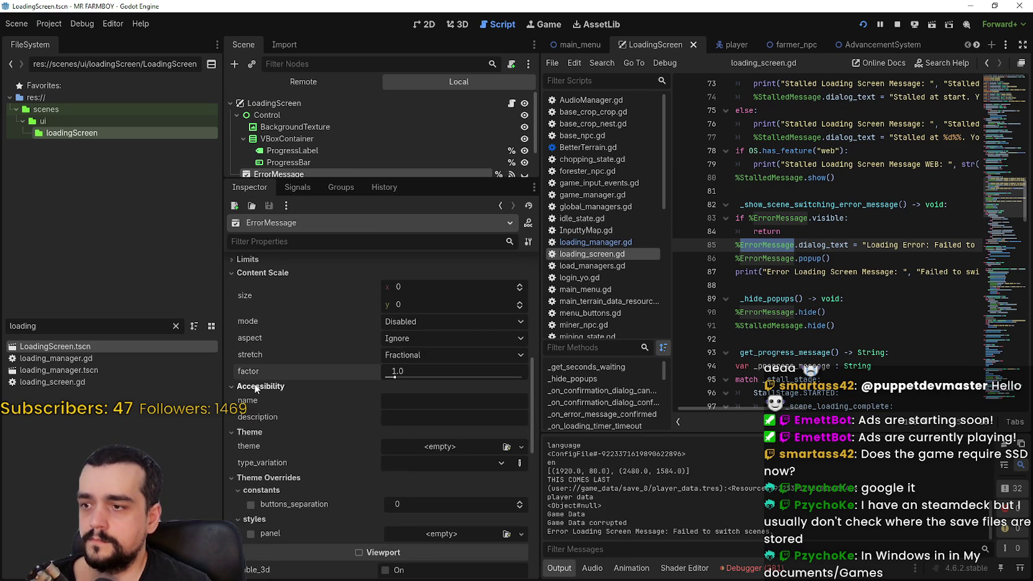
left_click(255, 386)
scroll(300, 493, "down", 3)
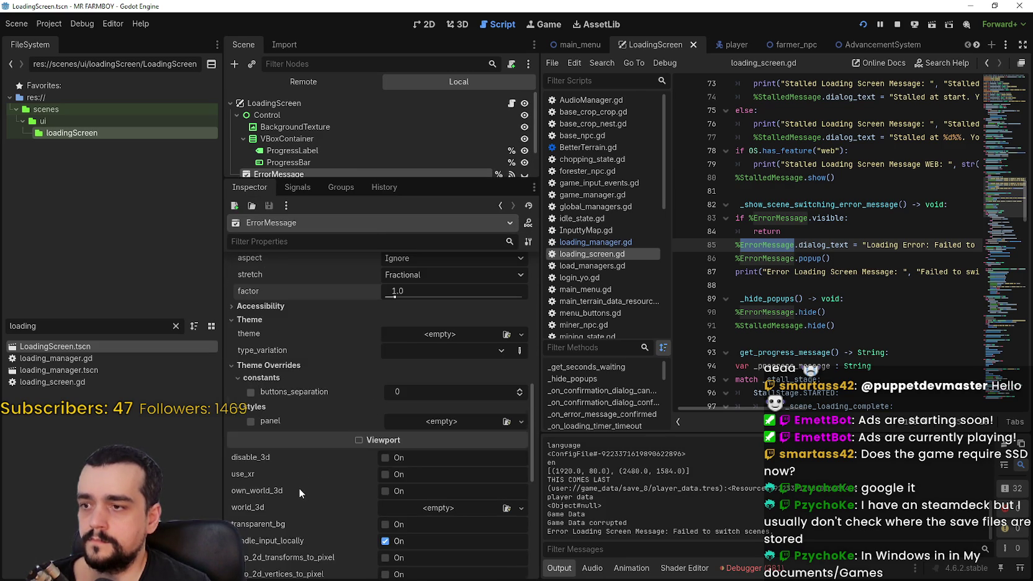
scroll(299, 488, "down", 6)
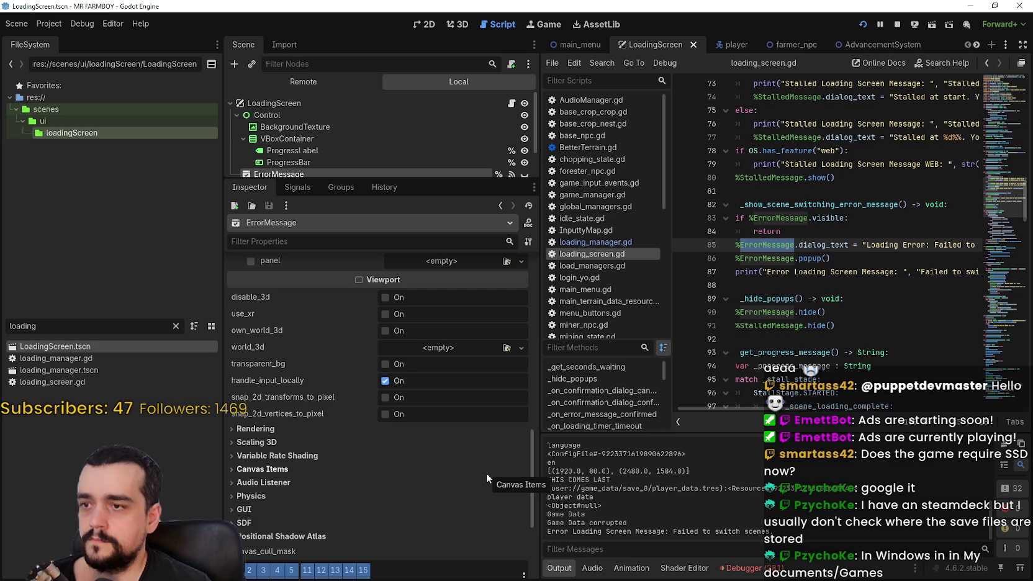
scroll(407, 395, "down", 6)
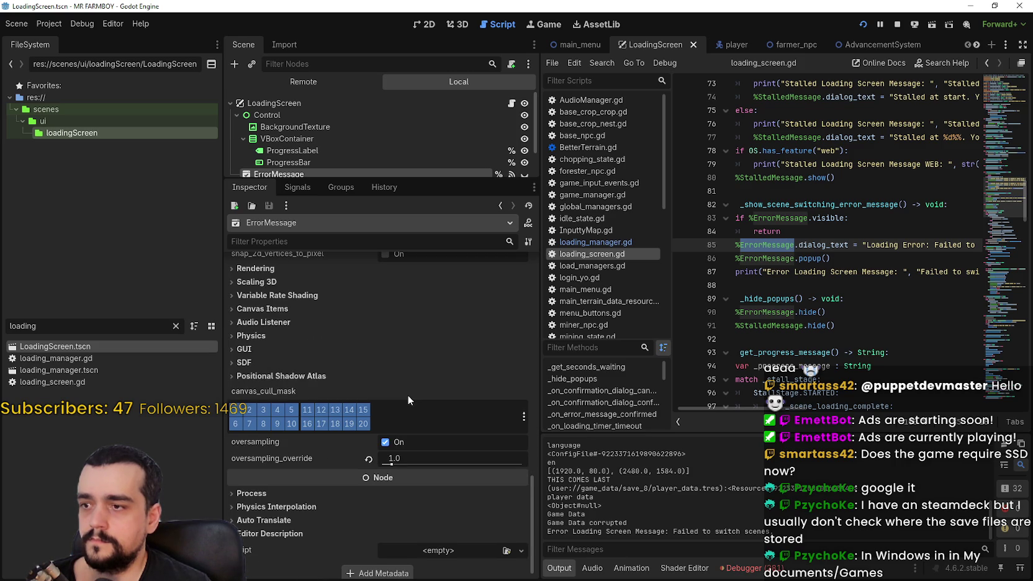
scroll(408, 395, "down", 1)
scroll(407, 394, "up", 9)
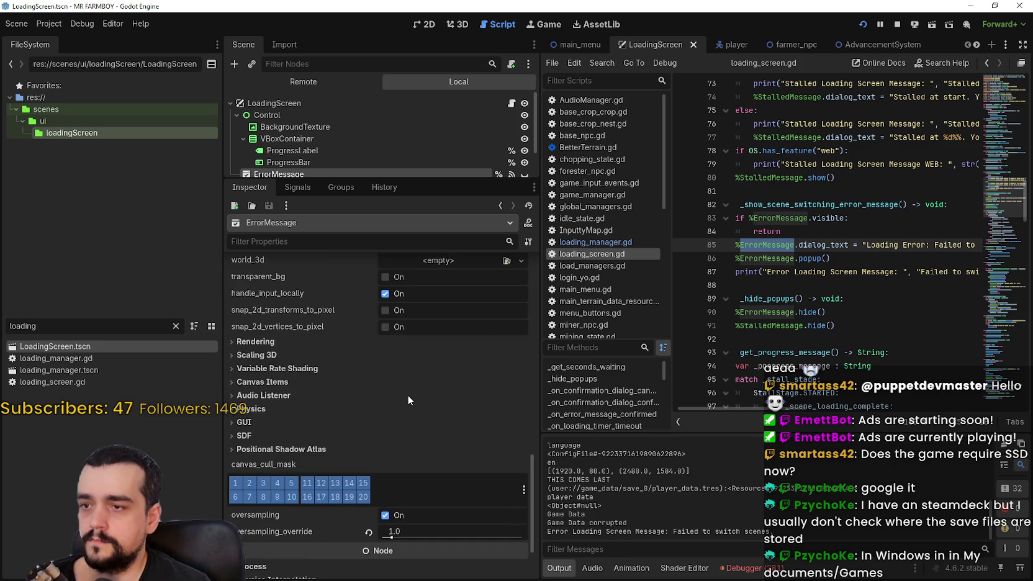
scroll(435, 490, "up", 10)
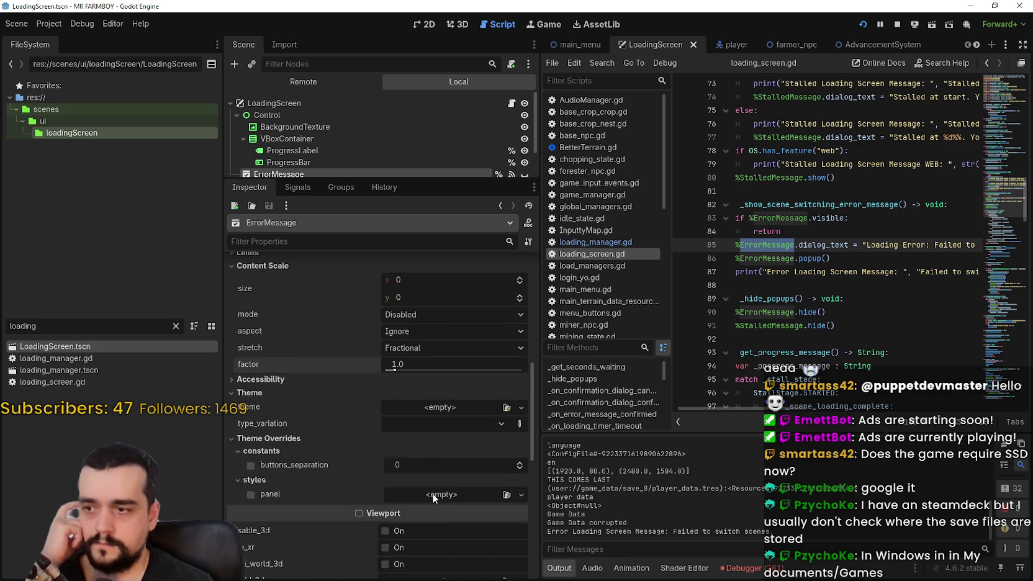
scroll(432, 490, "up", 2)
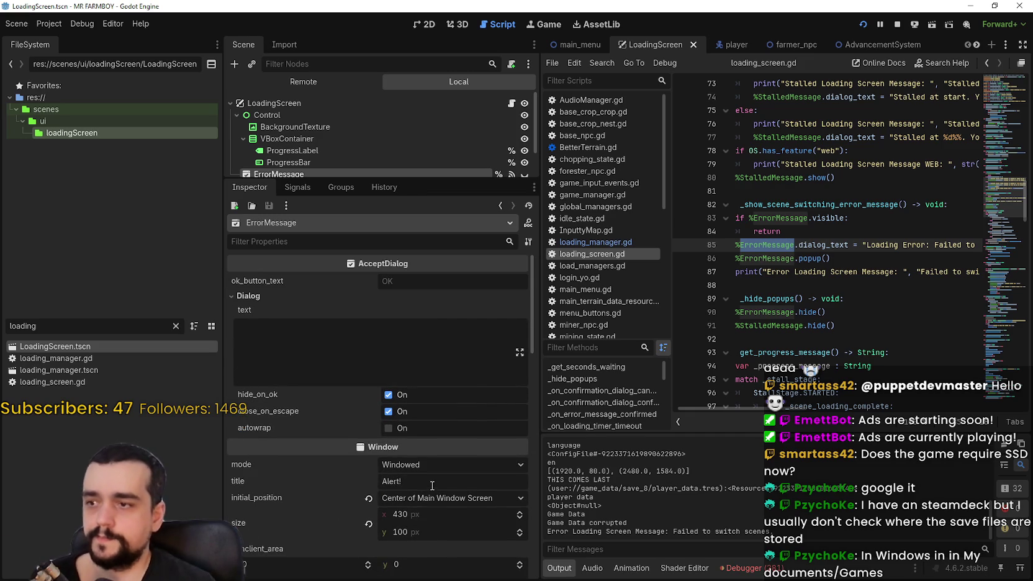
Step: Enlarge the Scene dock, change 'Loading Error:' on line 85 to 'Loading Error.\n', and save
left_click_drag(432, 175, 432, 249)
left_click(801, 259)
mouse_move(889, 248)
left_mouse_down()
mouse_move(980, 246)
mouse_move(918, 244)
left_mouse_up()
left_click(917, 245)
left_click_drag(819, 412, 799, 412)
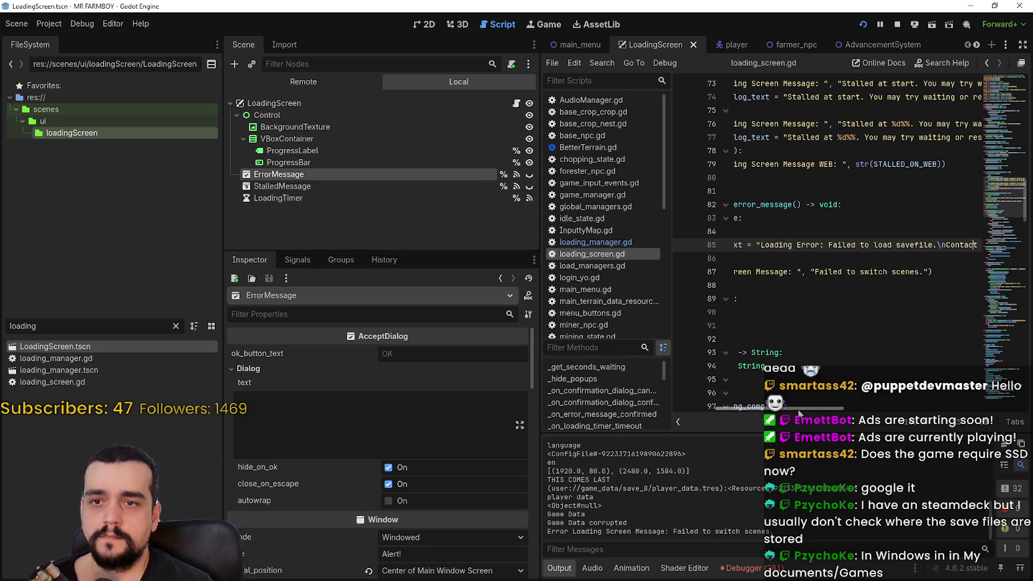
double_click(822, 244)
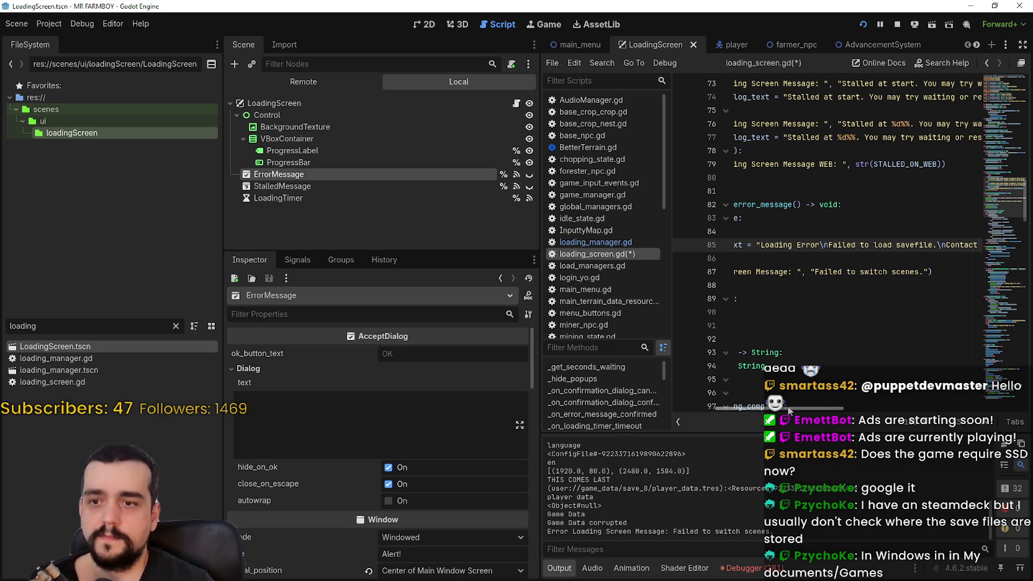
left_click_drag(801, 410, 851, 411)
scroll(851, 409, "left", 5)
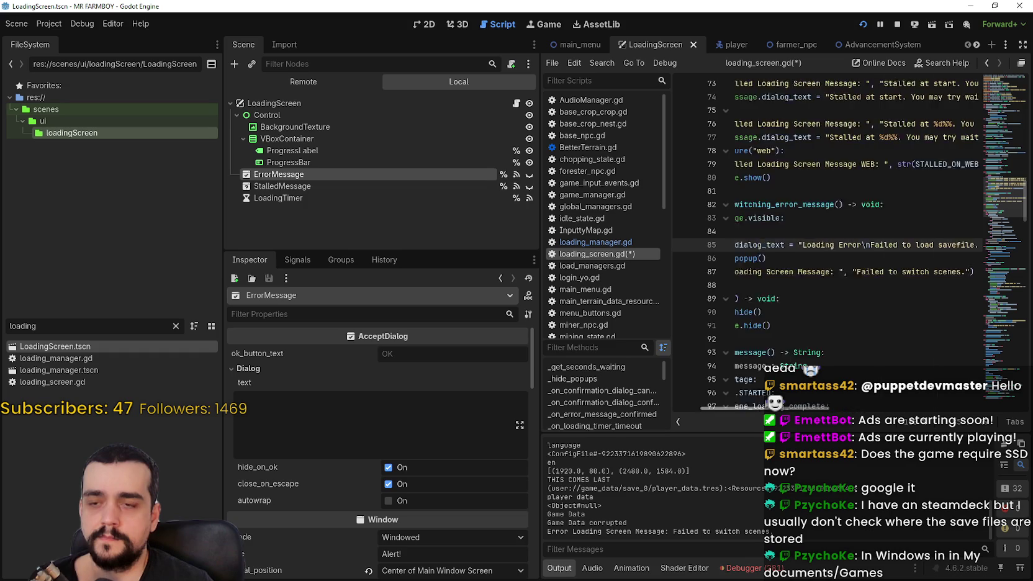
left_click(886, 244)
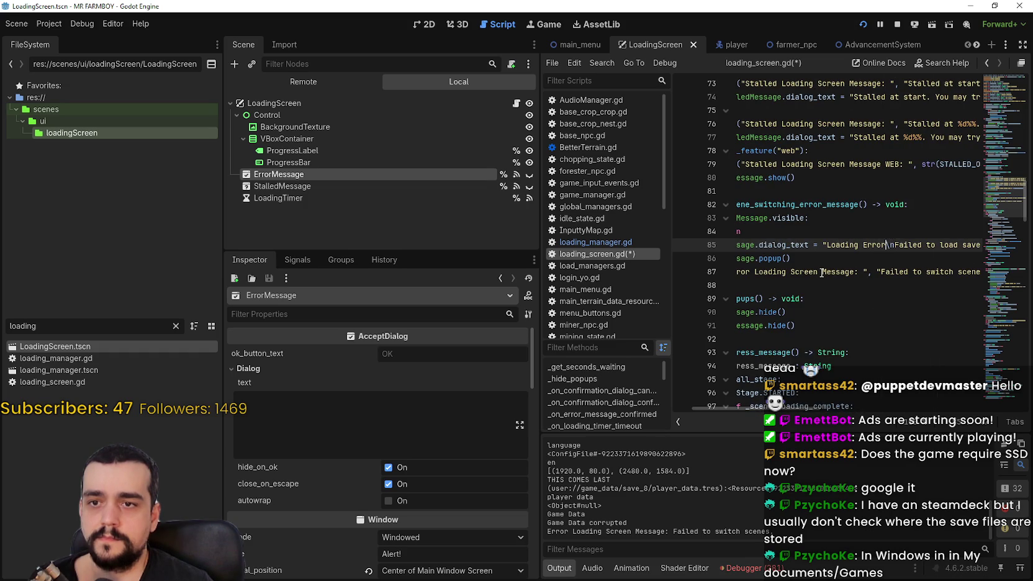
type(".")
key("ctrl+s")
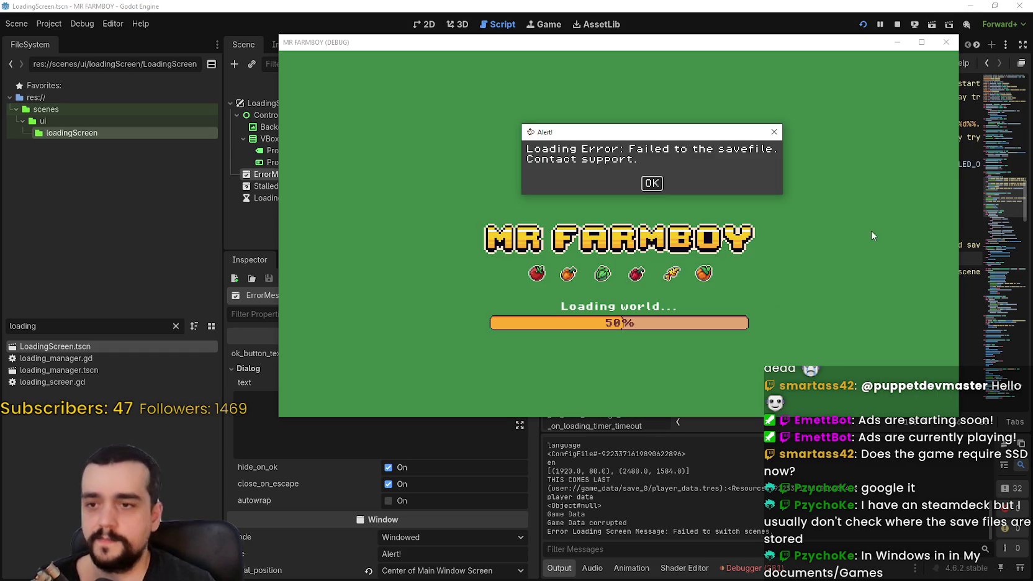
Step: Dismiss the startup alert, choose Continue, and load Save 8
left_click(653, 184)
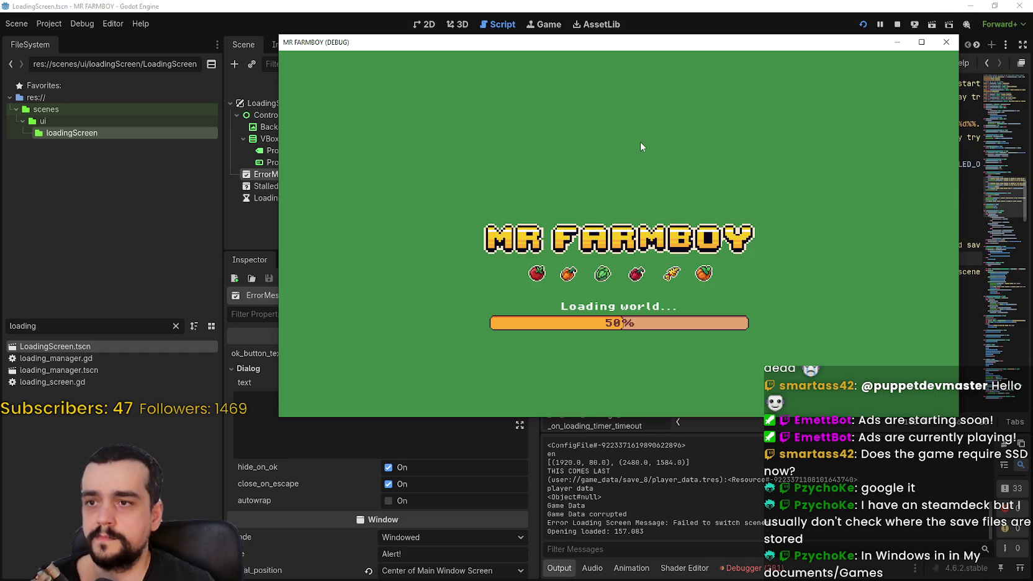
left_click(614, 208)
scroll(689, 244, "down", 5)
left_click(570, 269)
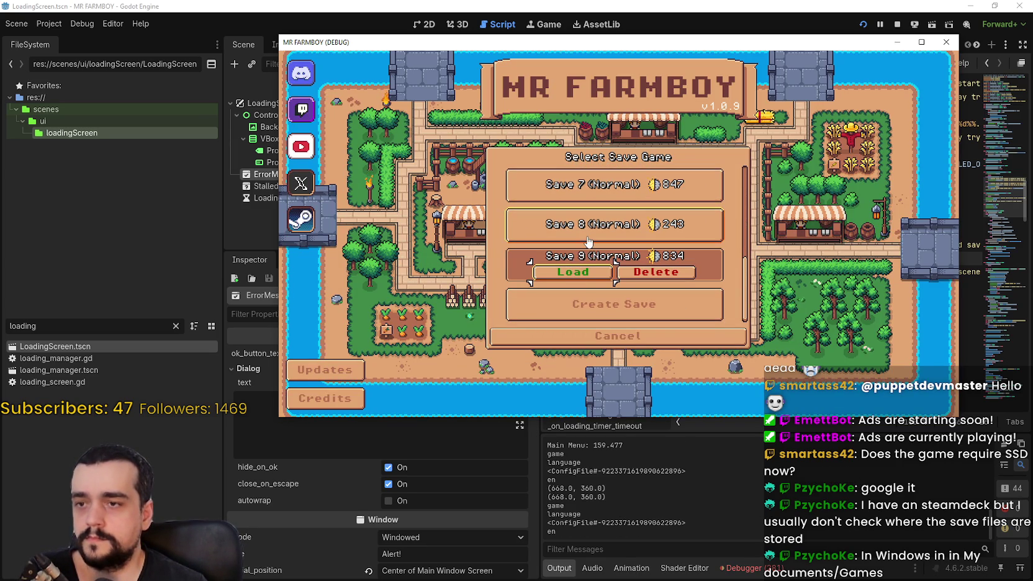
left_click(589, 241)
left_click(611, 265)
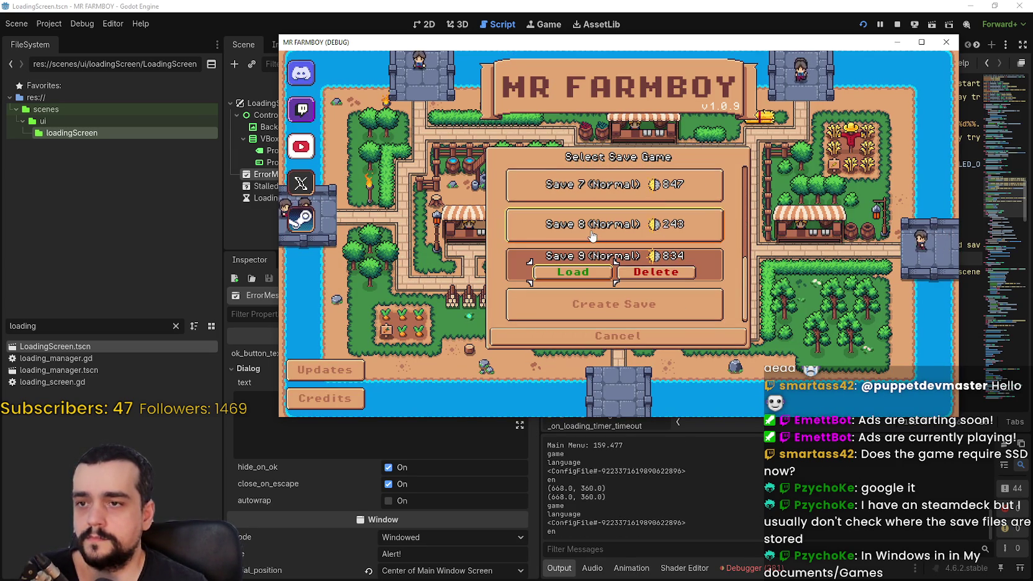
left_click(590, 237)
key("Return")
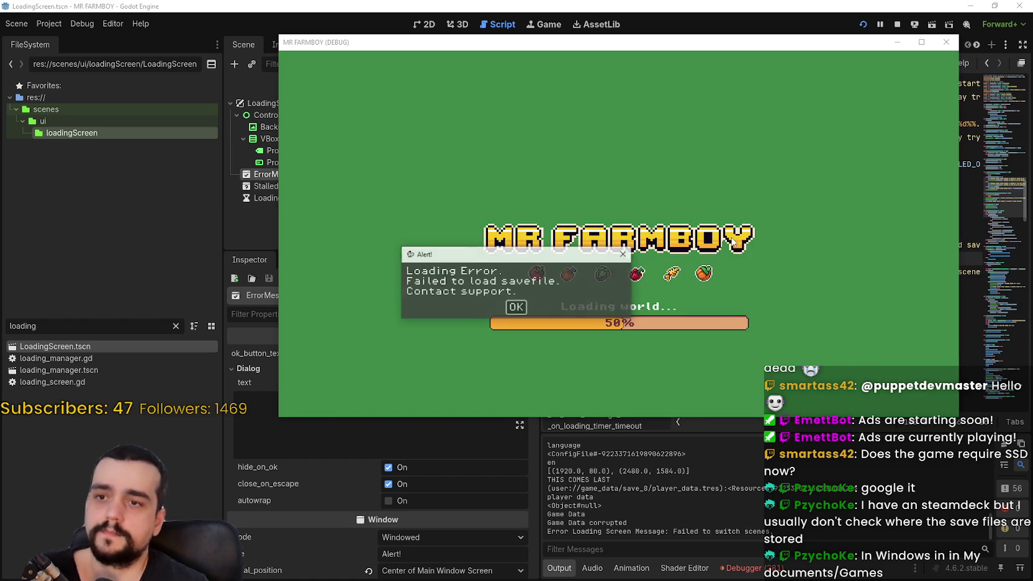
Step: Move the multi-line error alert aside, dismiss it with OK, and exit the game
left_click_drag(472, 261, 625, 146)
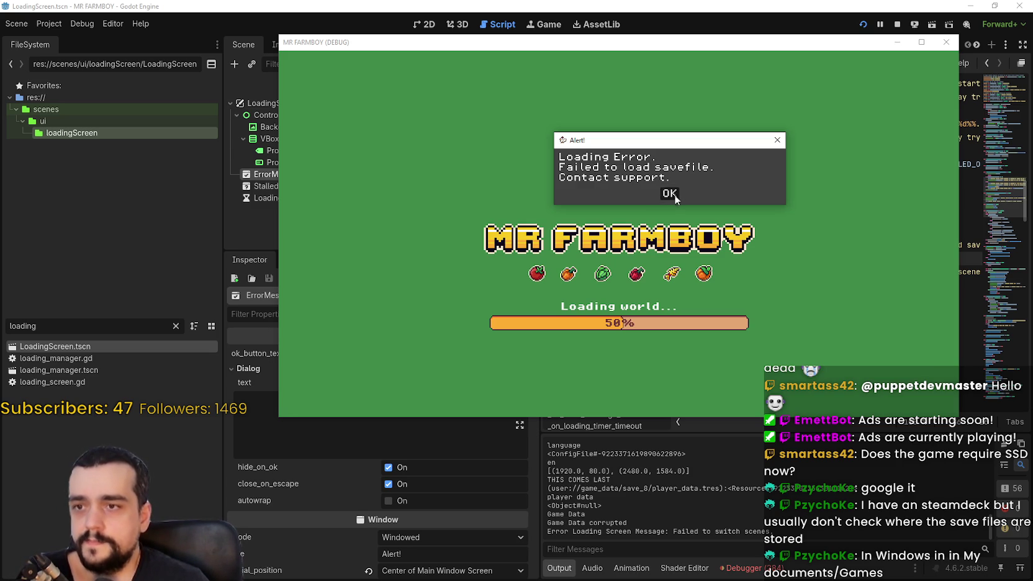
left_click(671, 194)
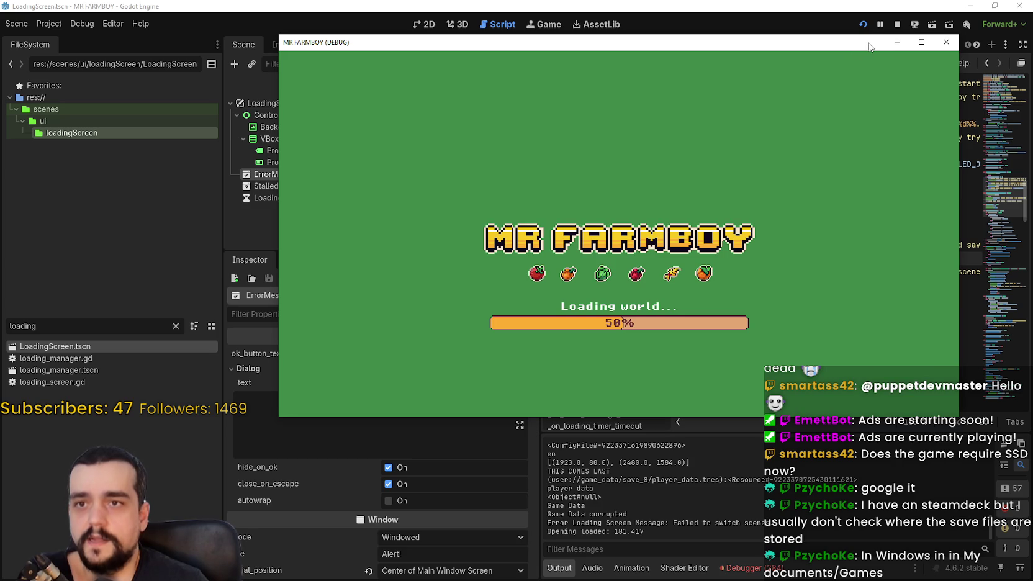
left_click(639, 266)
left_click(813, 230)
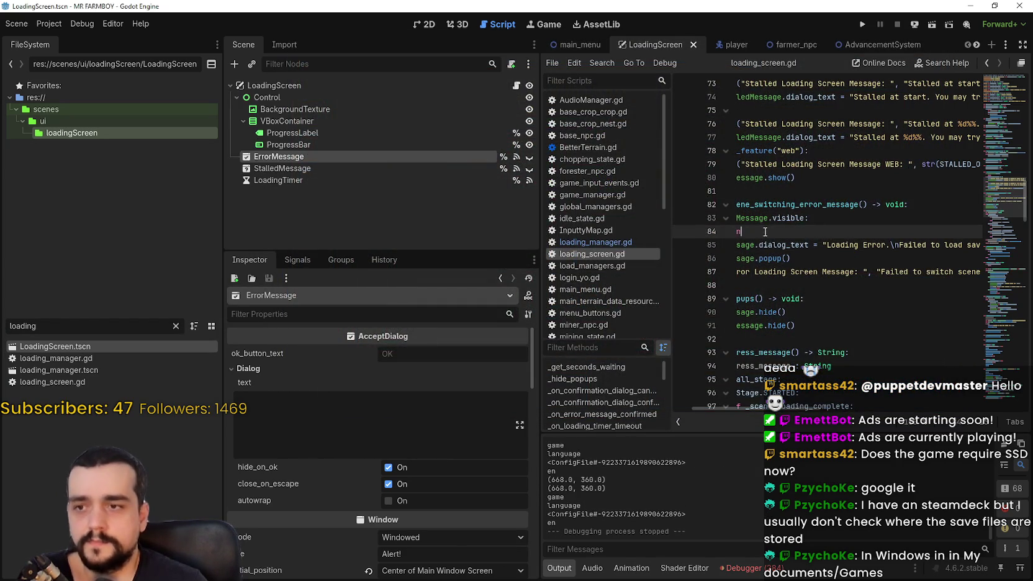
left_click(590, 243)
left_click(708, 264)
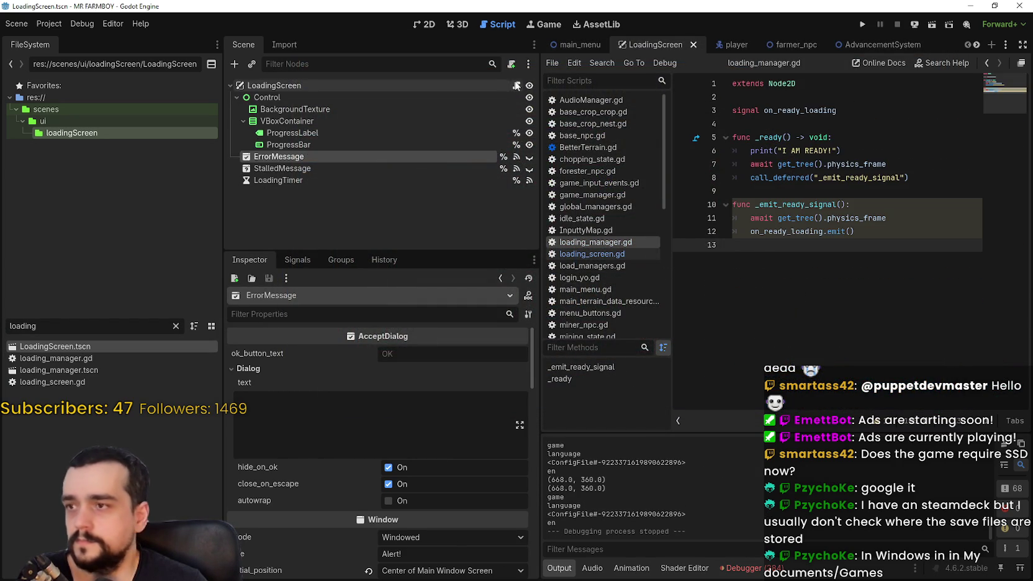
left_click(616, 255)
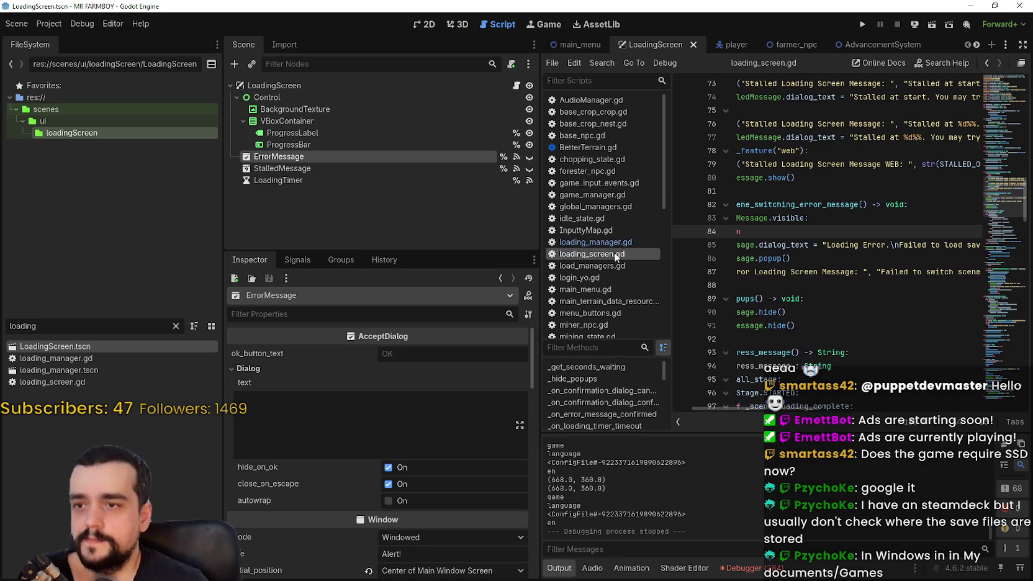
left_click(562, 243)
left_click_drag(535, 246, 426, 245)
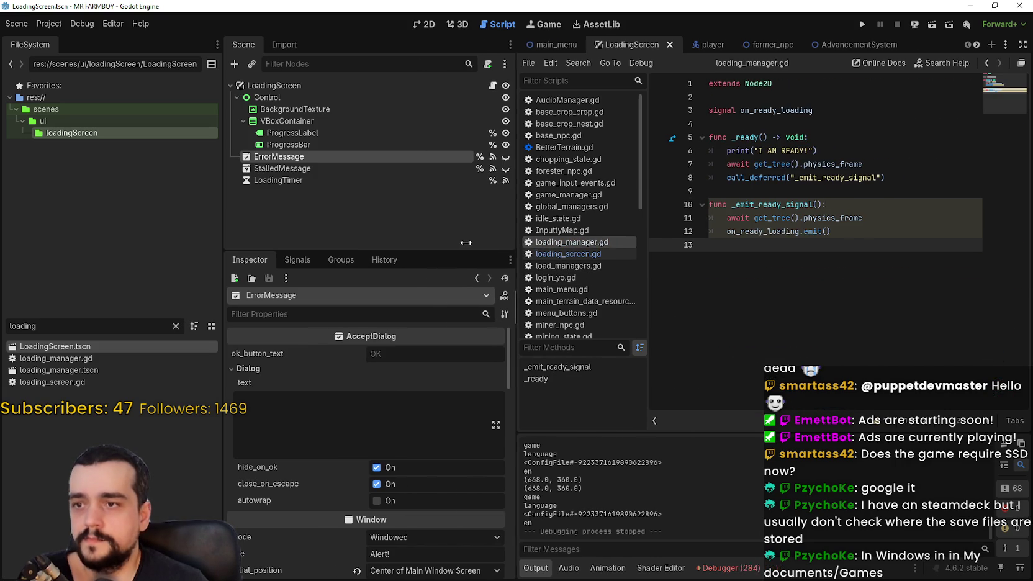
scroll(500, 255, "down", 10)
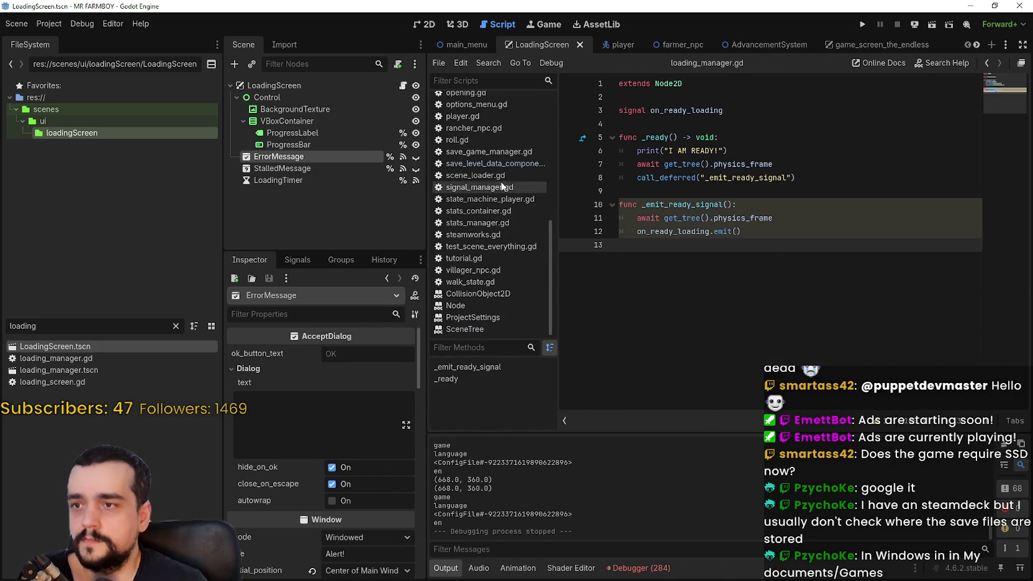
left_click(498, 163)
left_click(719, 164)
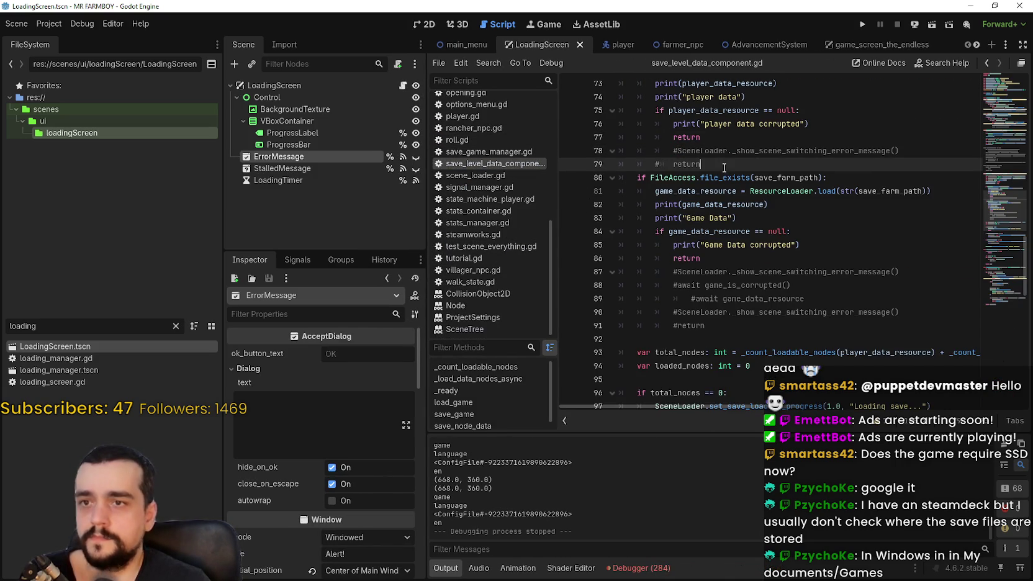
key("ctrl+s")
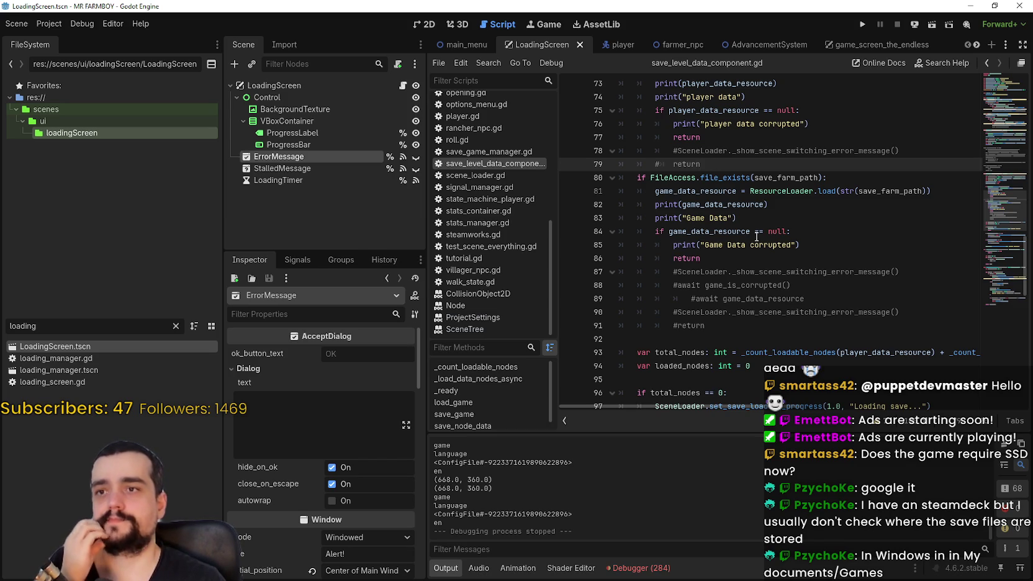
scroll(753, 231, "down", 2)
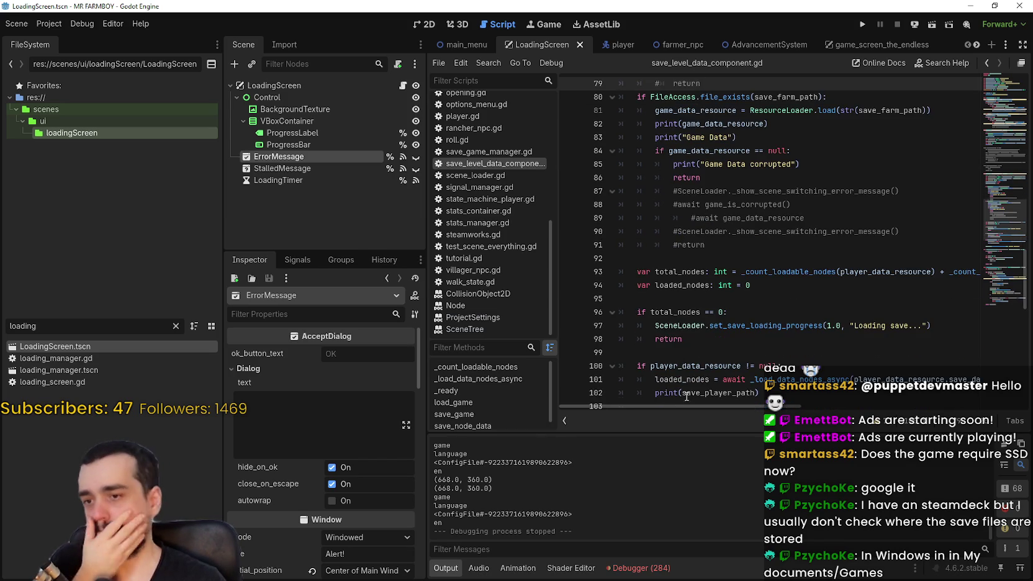
left_click(602, 570)
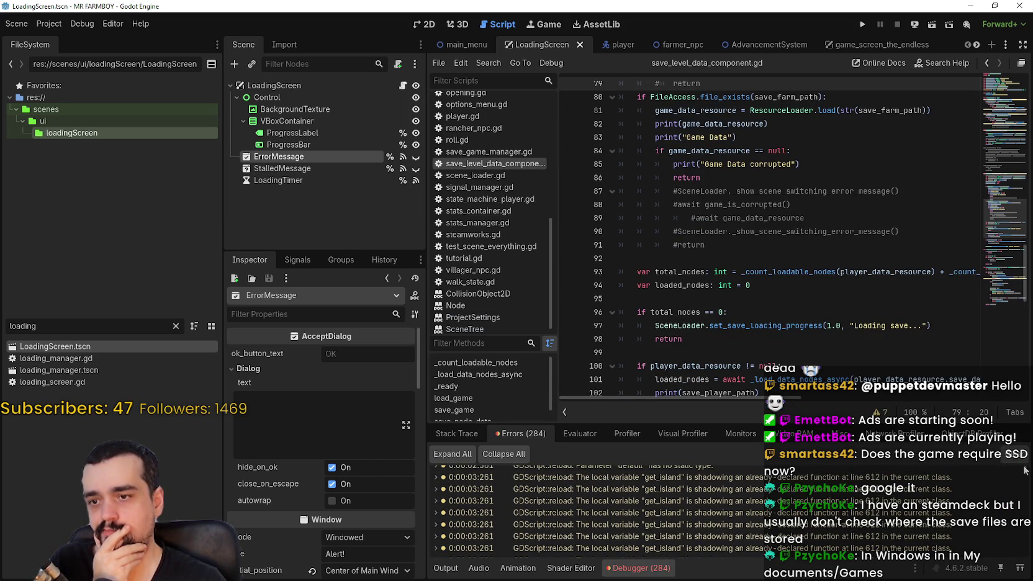
left_click(931, 481)
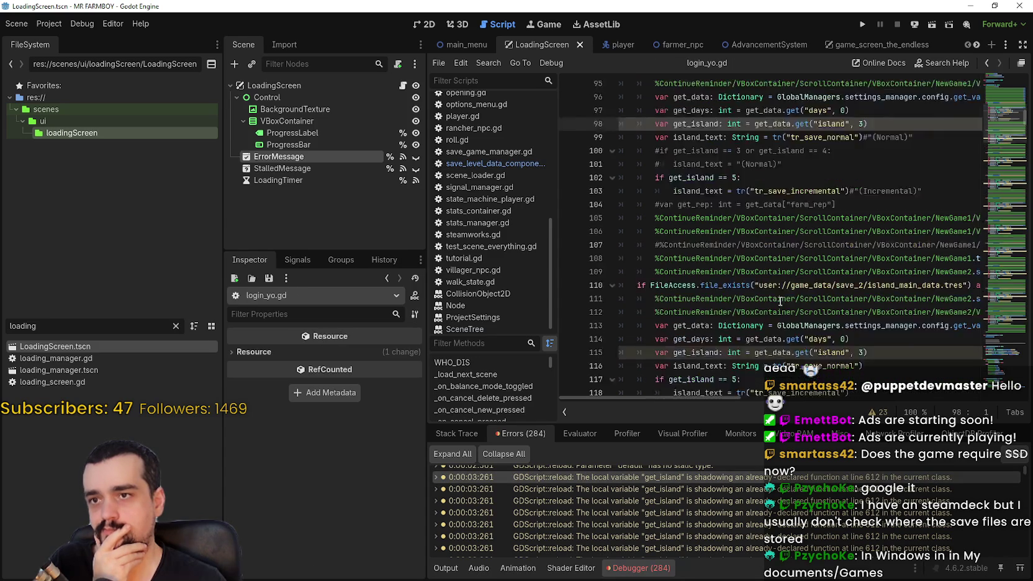
scroll(1026, 477, "down", 2)
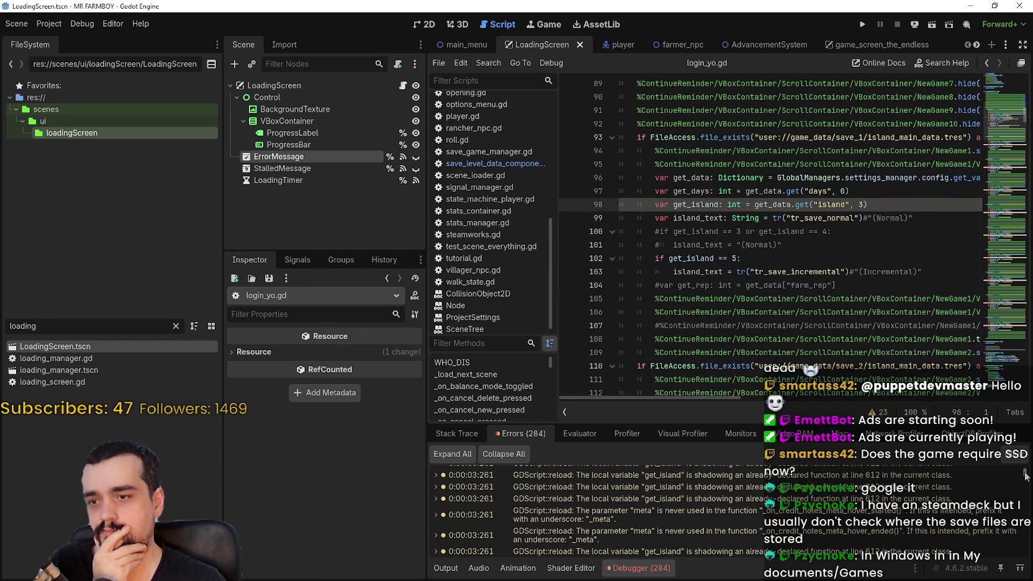
scroll(1026, 477, "down", 2)
scroll(1027, 477, "down", 10)
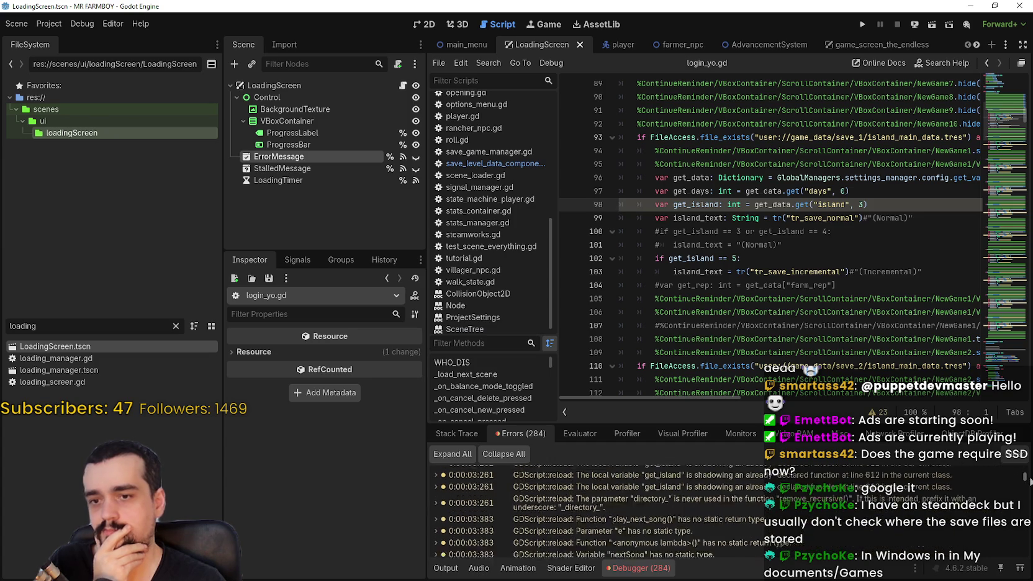
scroll(1028, 483, "down", 3)
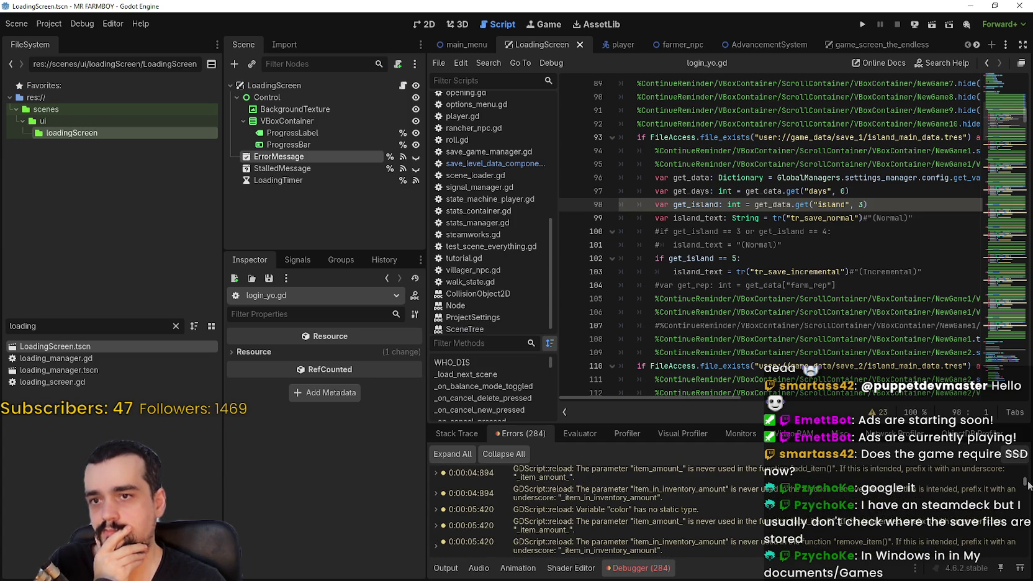
scroll(1027, 486, "down", 20)
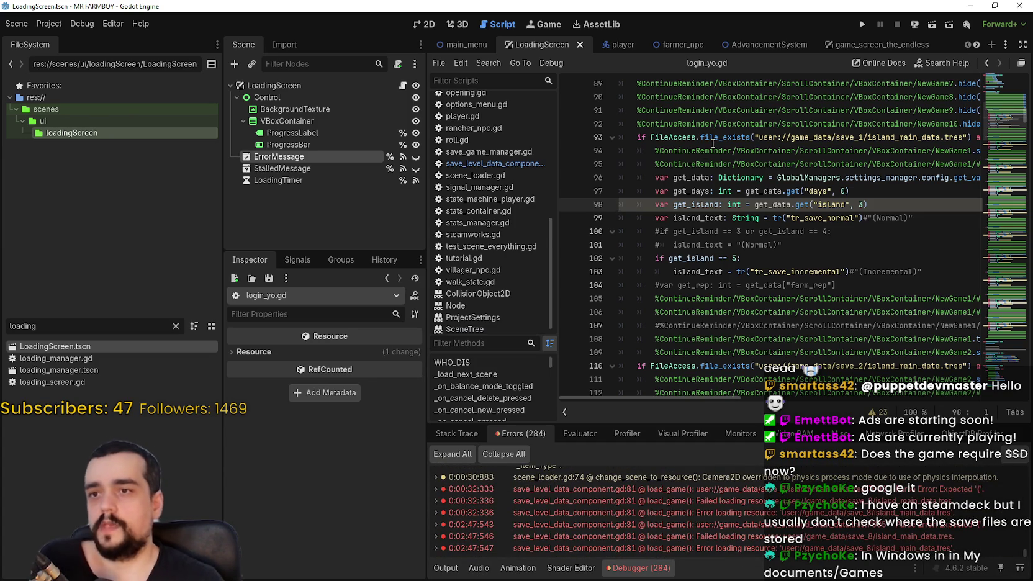
mouse_move(713, 143)
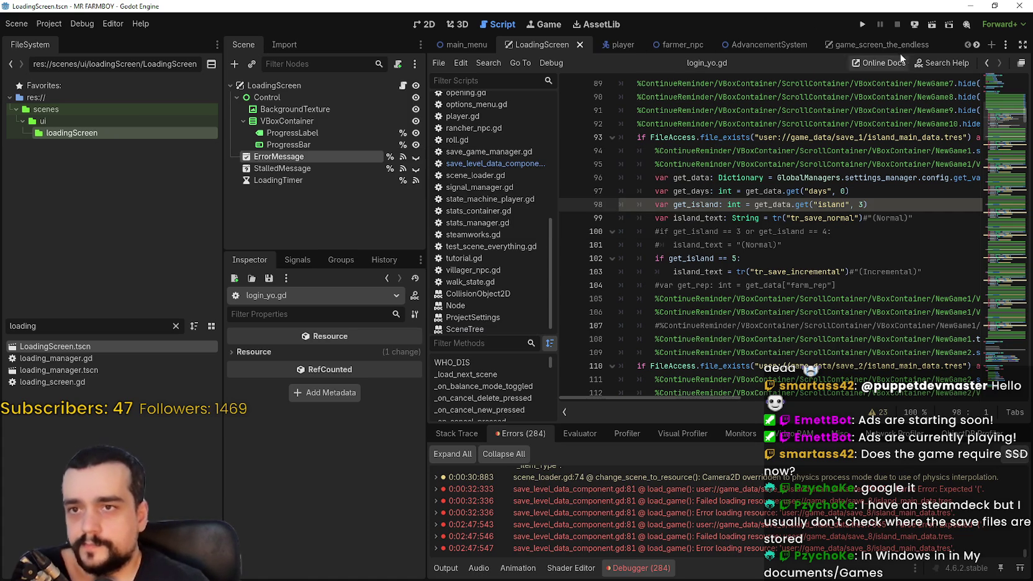
left_click(864, 25)
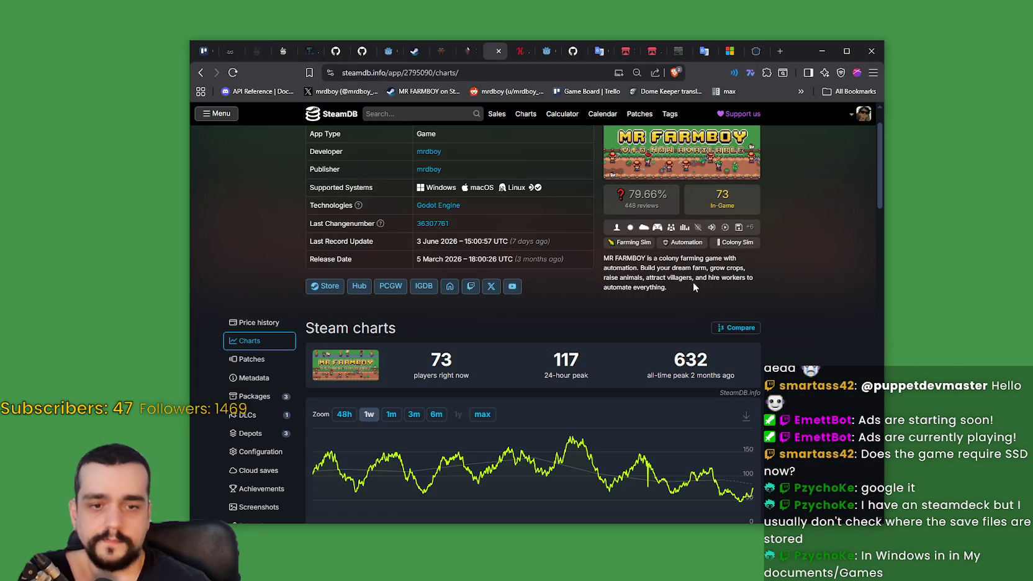
Step: Start the run, choose Continue, and load the first save slot into the farm level
right_click(803, 304)
left_click(812, 317)
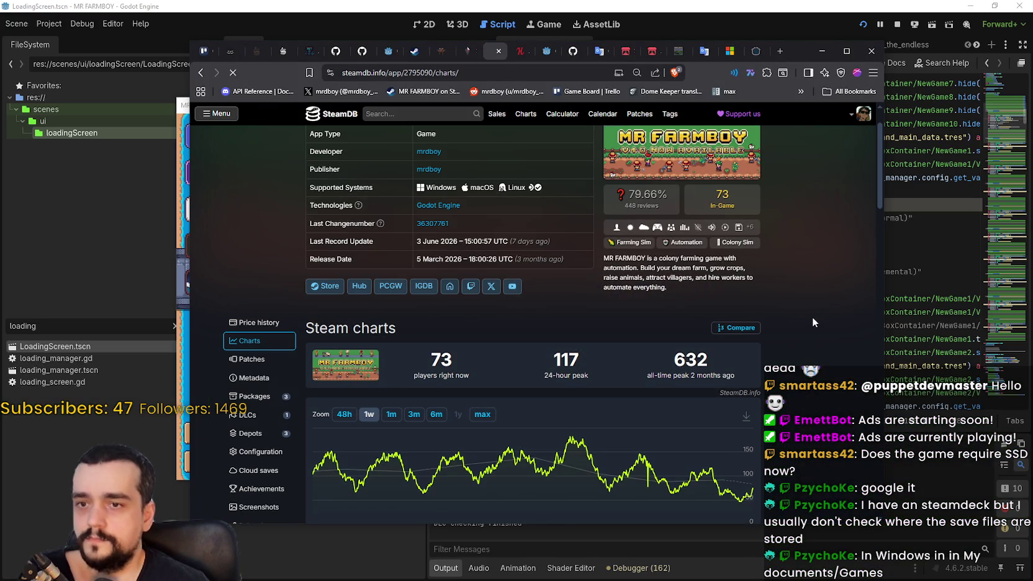
left_click(822, 51)
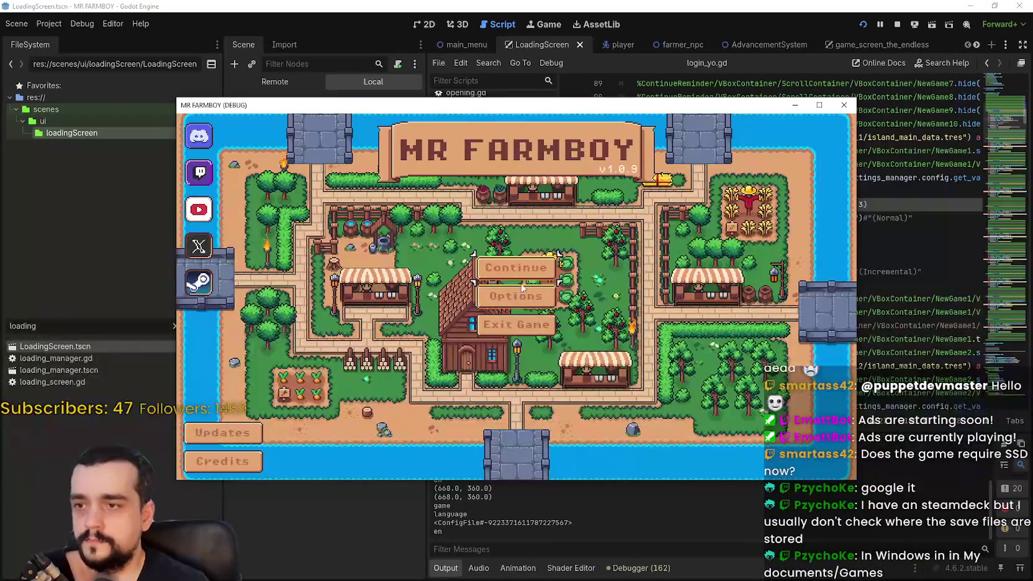
left_click(535, 268)
left_click(536, 271)
left_click(488, 280)
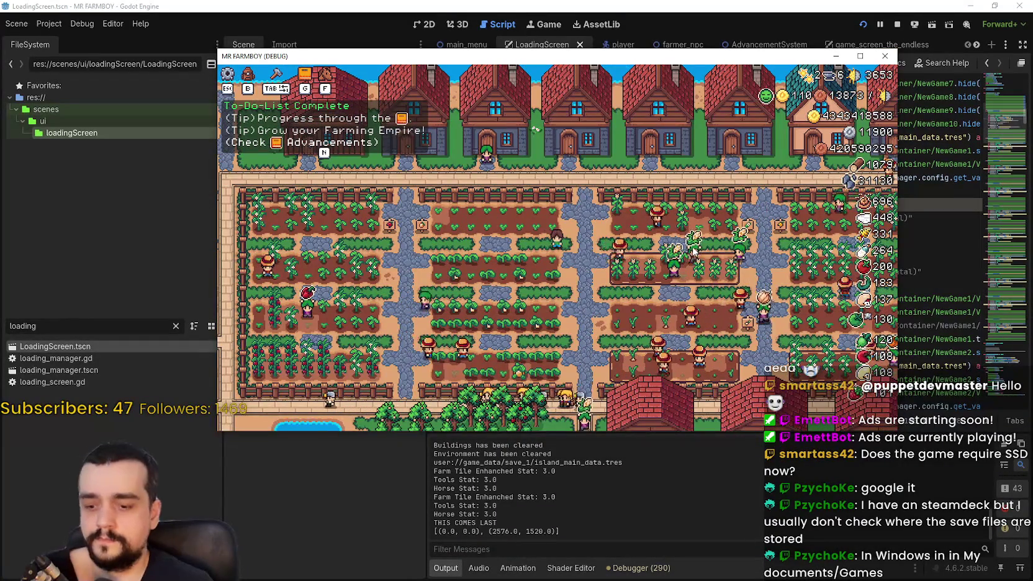
Step: Pause the running game with Esc and choose Force Save
key("Escape")
left_click(555, 234)
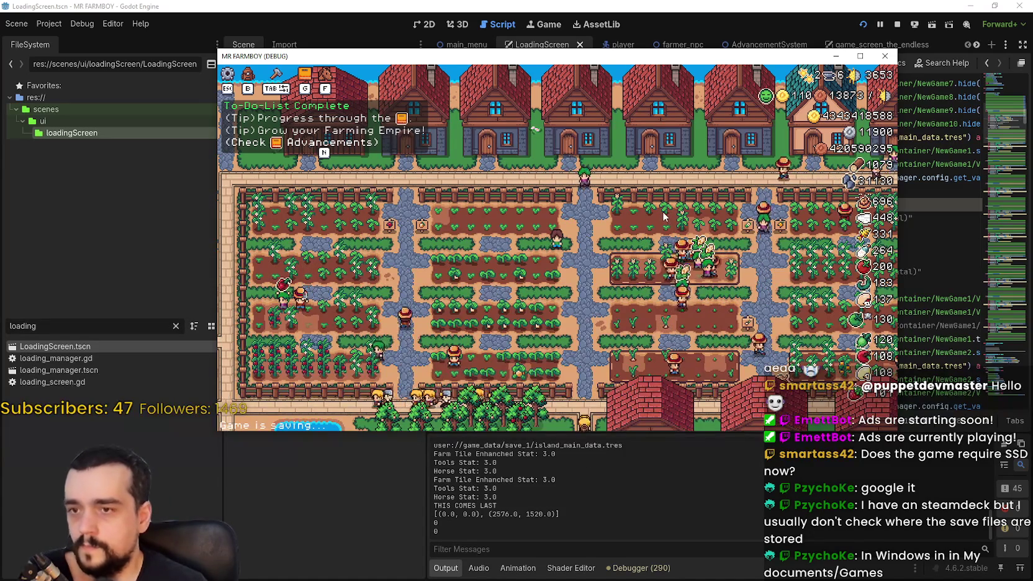
left_click_drag(796, 57, 833, 67)
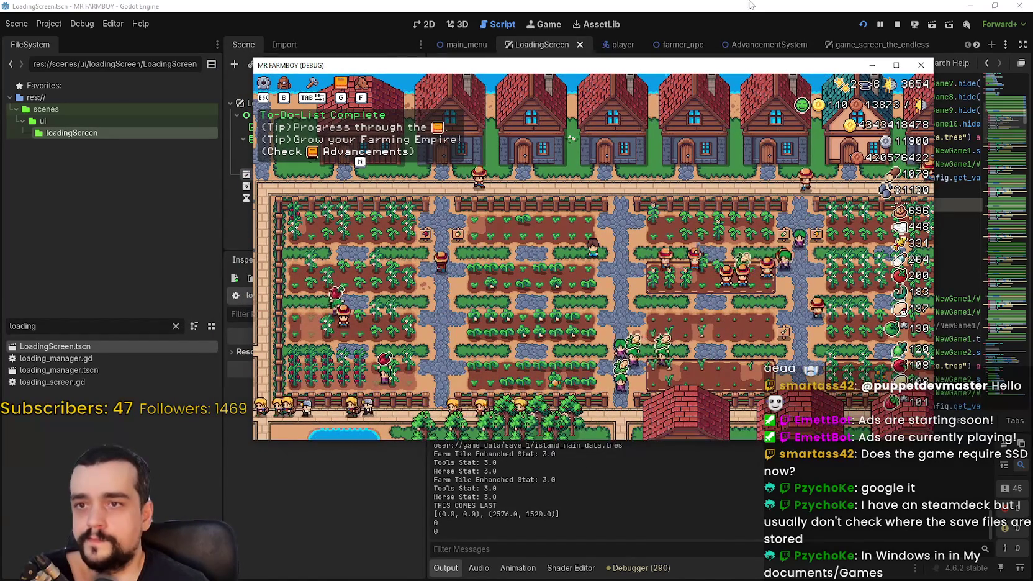
Step: Set the running game's speed to 16.0× from the Game workspace speed dropdown
left_click(423, 23)
left_click(424, 23)
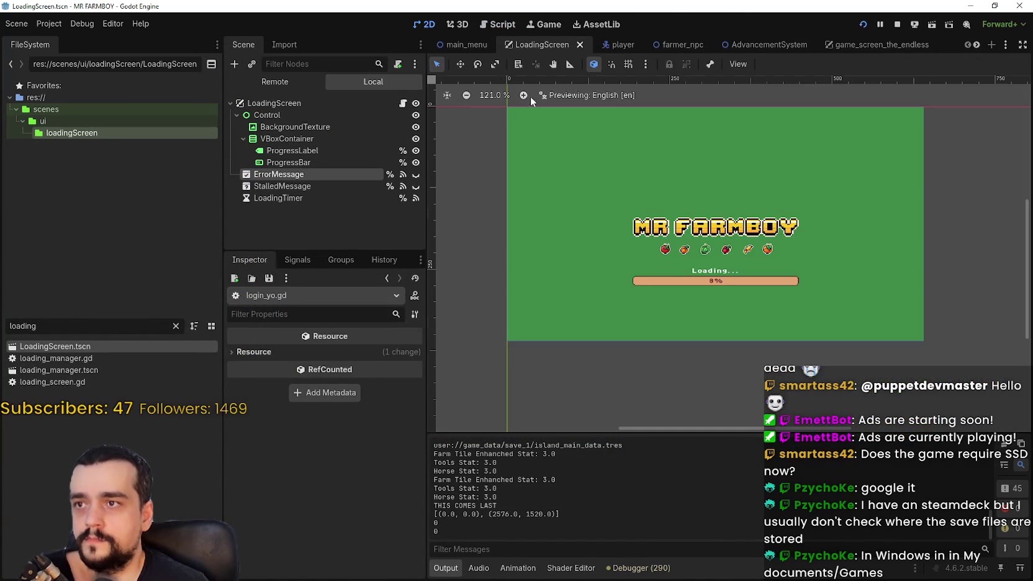
left_click(549, 24)
left_click(479, 64)
left_click(487, 232)
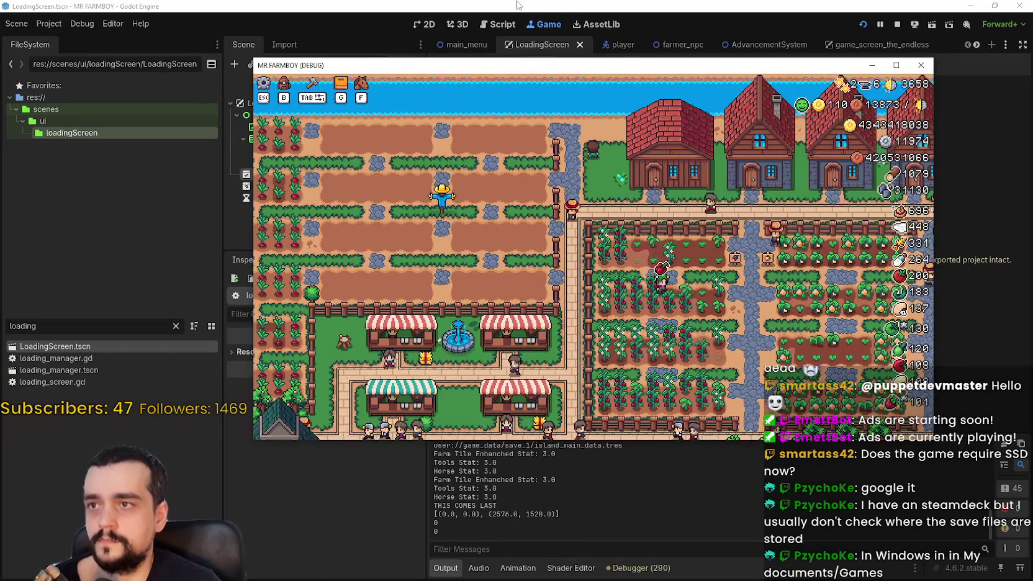
Step: Set the running game's speed to 2.0× from the editor's Game tab
left_click(446, 55)
left_click(476, 65)
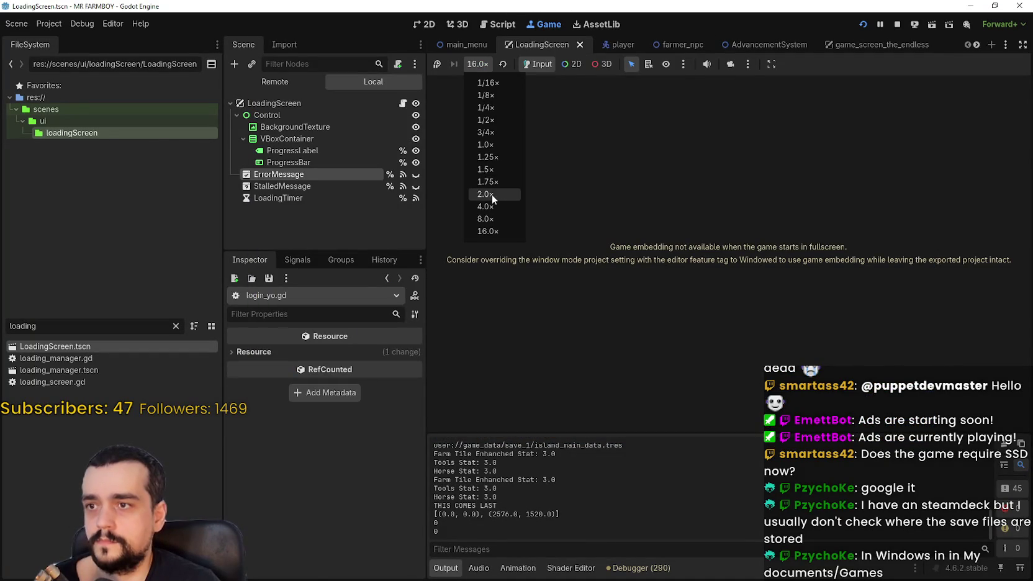
left_click(491, 194)
Step: In build mode, place a new land tile from Crafting > Land for 500, then cancel placing
key("b")
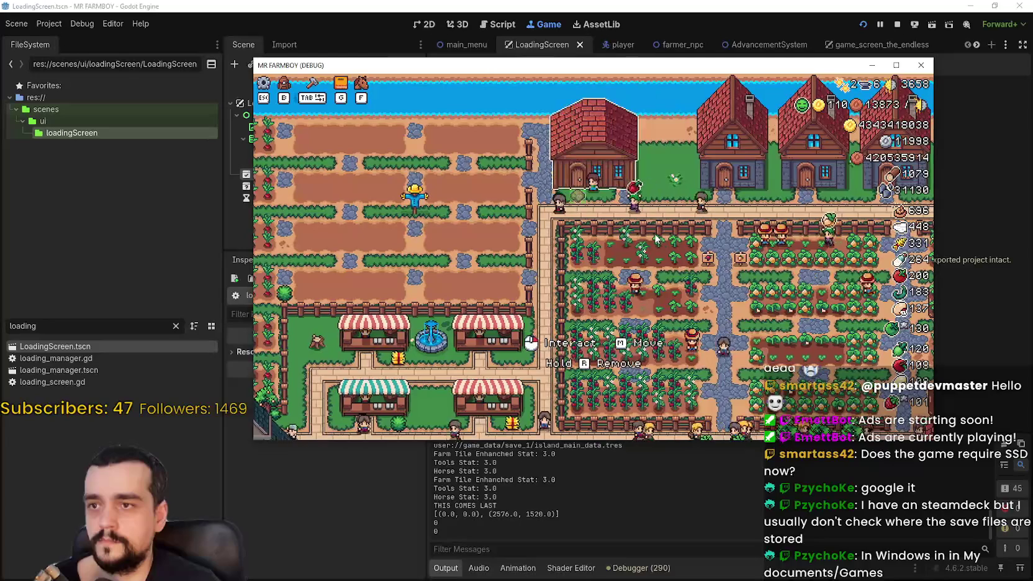
key("Tab")
key("a")
left_click(672, 281)
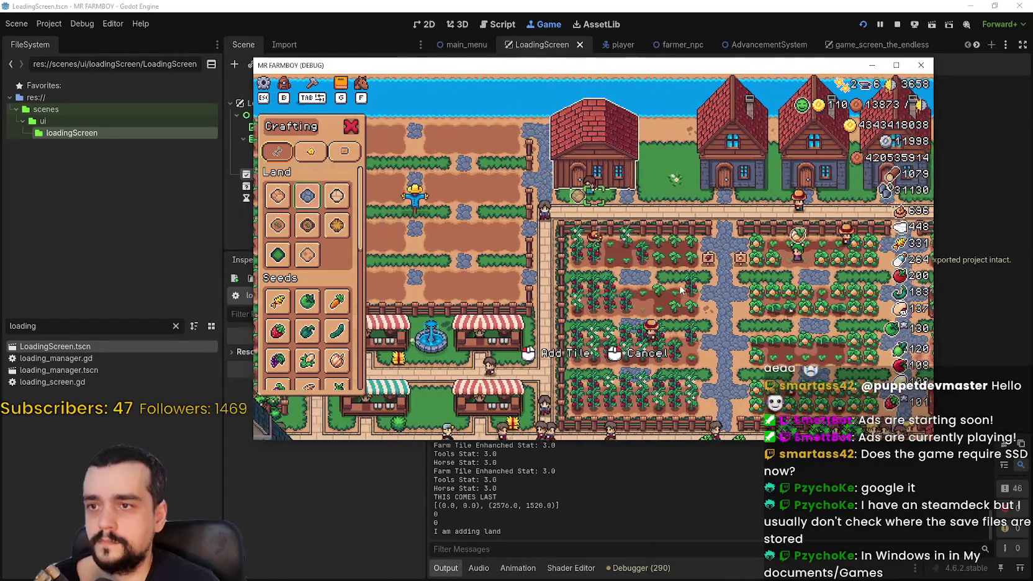
right_click(672, 280)
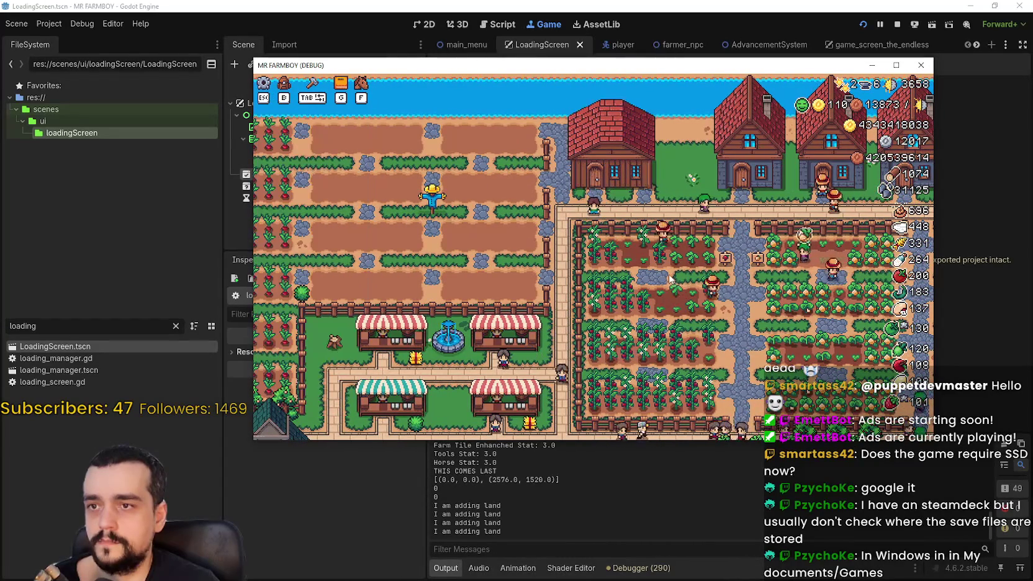
Step: Pick another game speed in the editor and reposition the game window
key("F8")
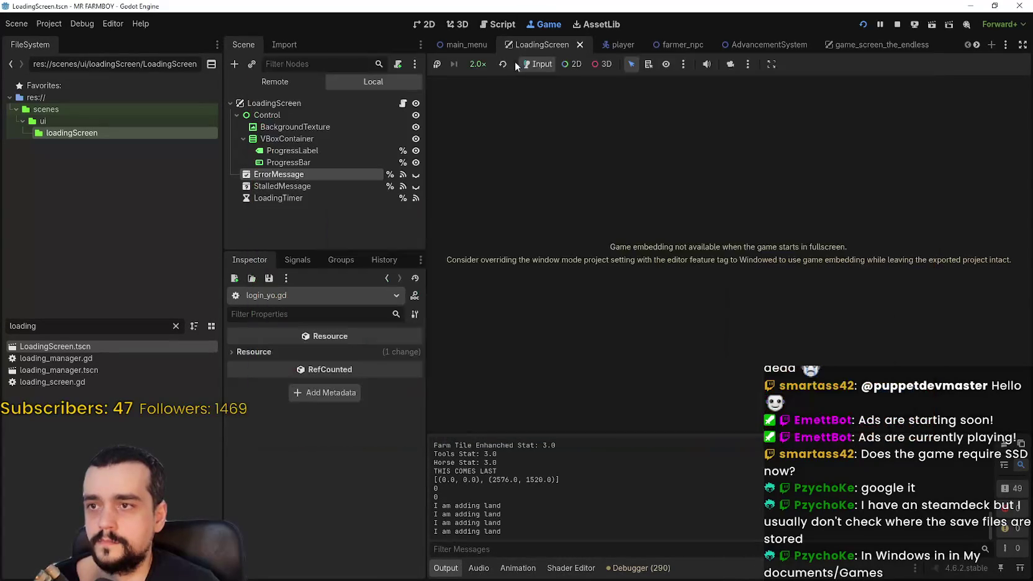
key("F5")
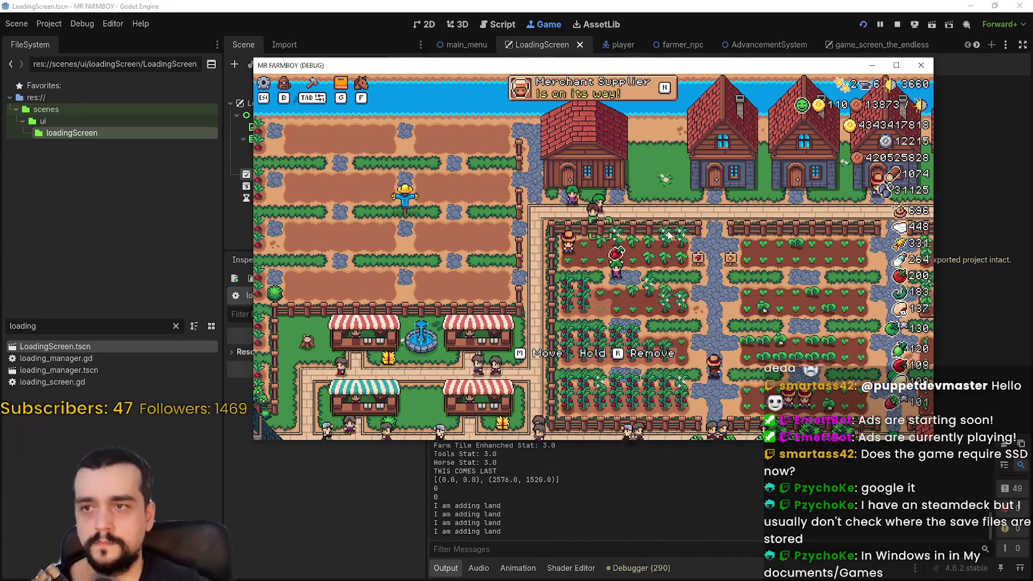
left_click(523, 34)
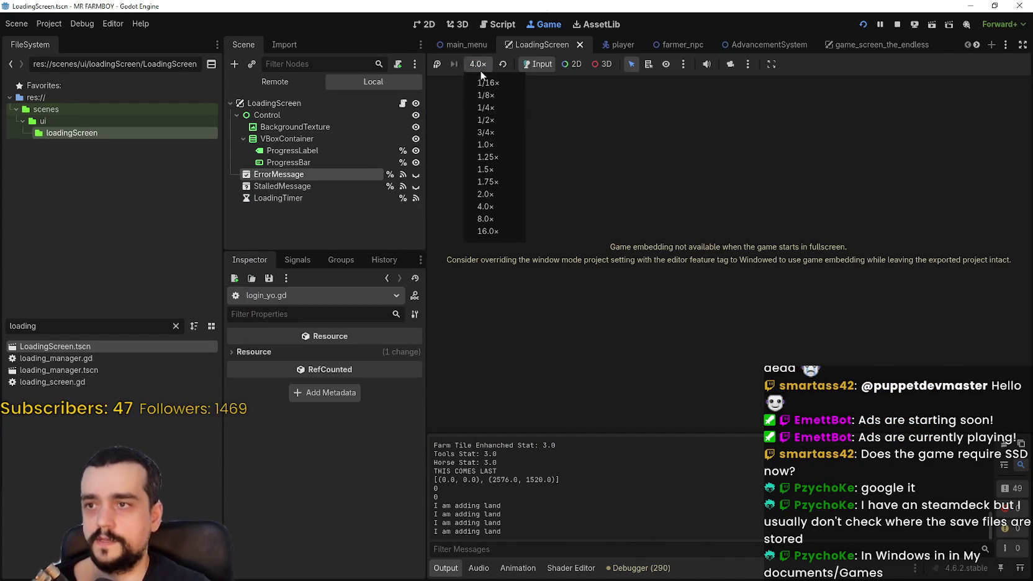
left_click(716, 229)
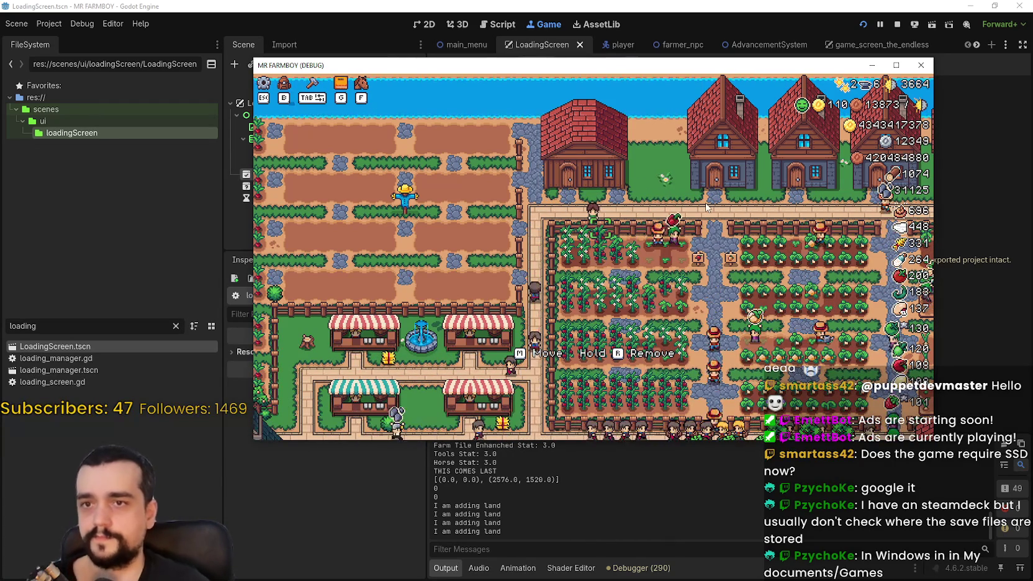
mouse_move(522, 64)
left_mouse_down()
mouse_move(591, 95)
mouse_move(644, 19)
left_mouse_up()
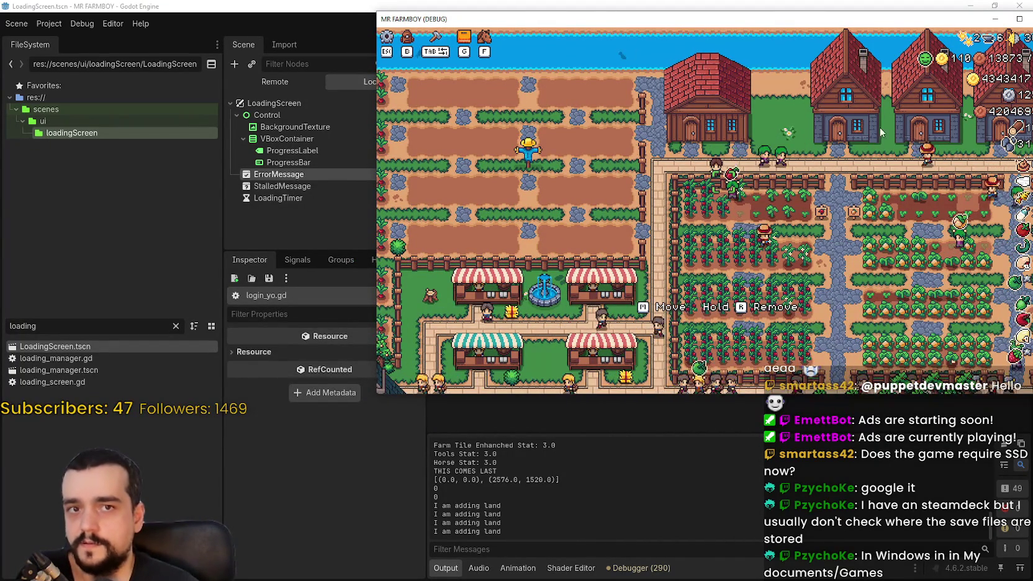
mouse_move(885, 28)
left_mouse_down()
mouse_move(843, 18)
mouse_move(858, 17)
left_mouse_up()
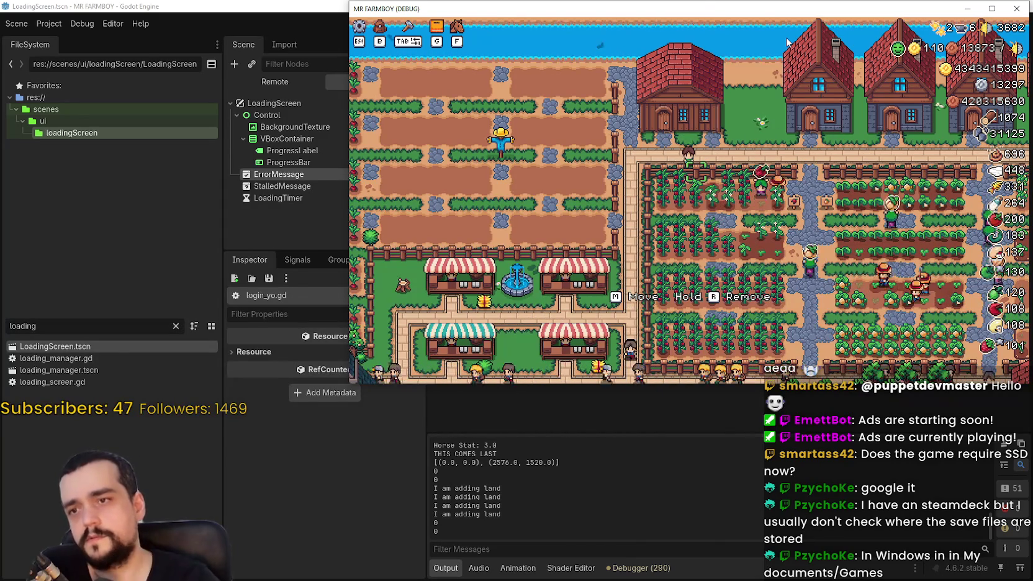
Step: Set the game speed back to 1.0× in the editor's Game tab
key("alt+Tab")
left_click(478, 64)
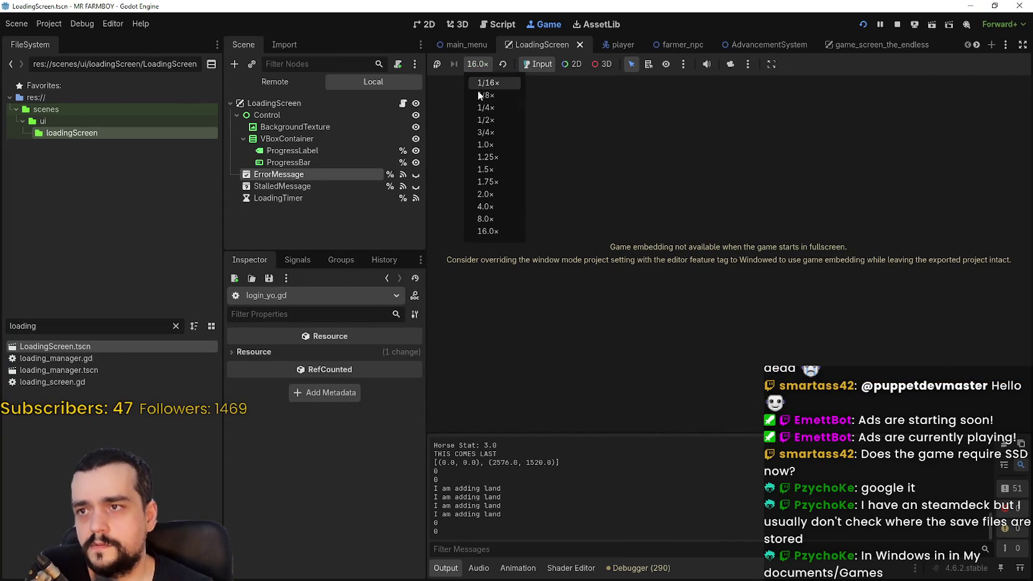
left_click(493, 144)
Step: Close the running debug game and run the project again
key("alt+Tab")
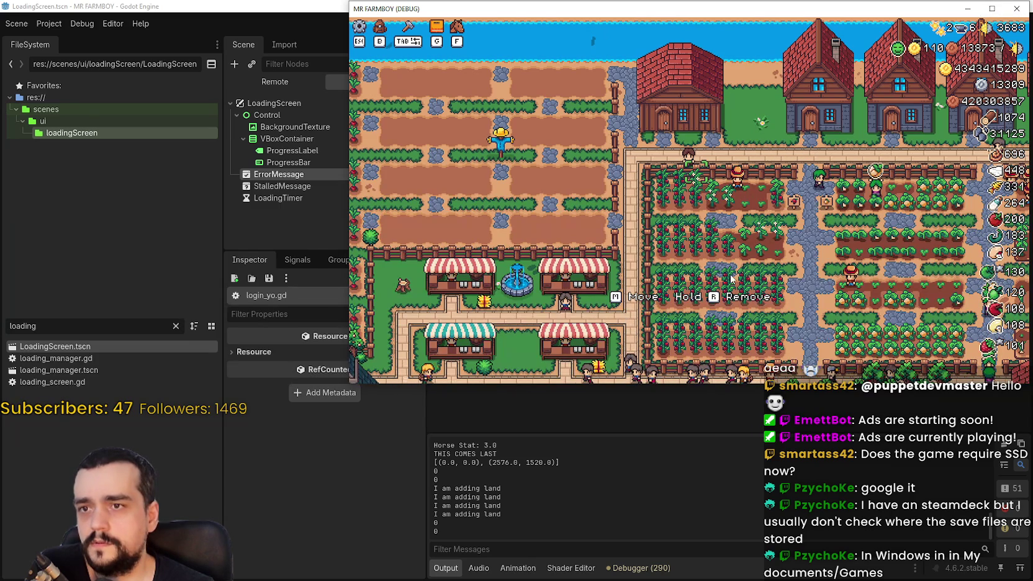
key("F8")
left_click(868, 23)
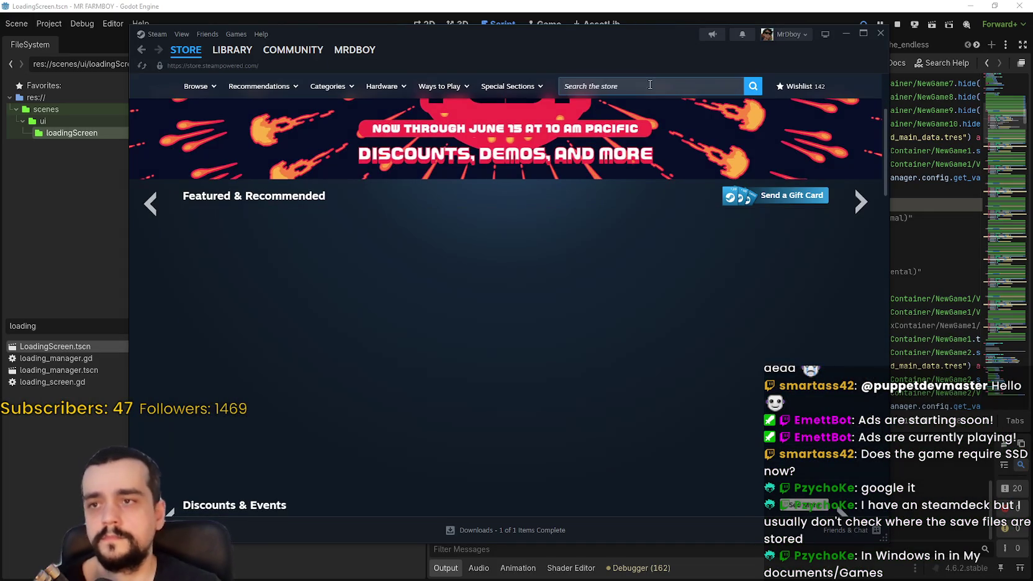
Step: Search the Steam store for 'dest' and open Destiny 2's 'Sad ending.' discussion thread
left_click(647, 85)
type("dest")
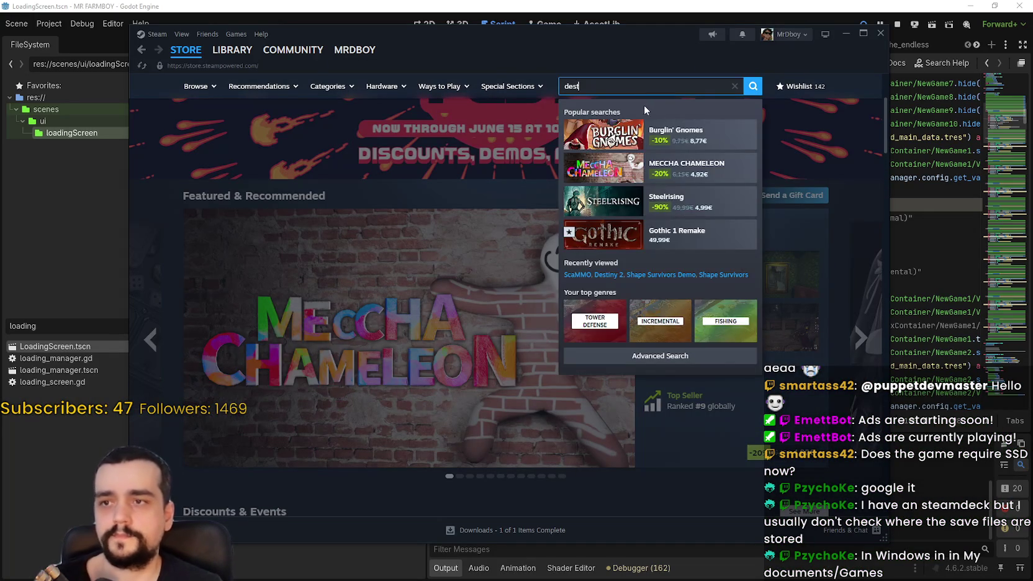
left_click(738, 135)
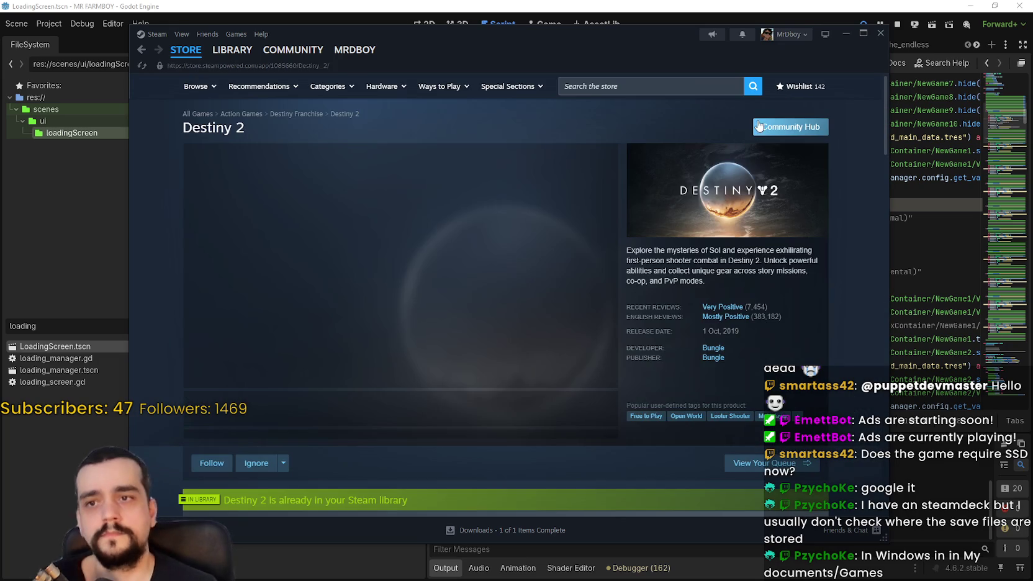
left_click(759, 125)
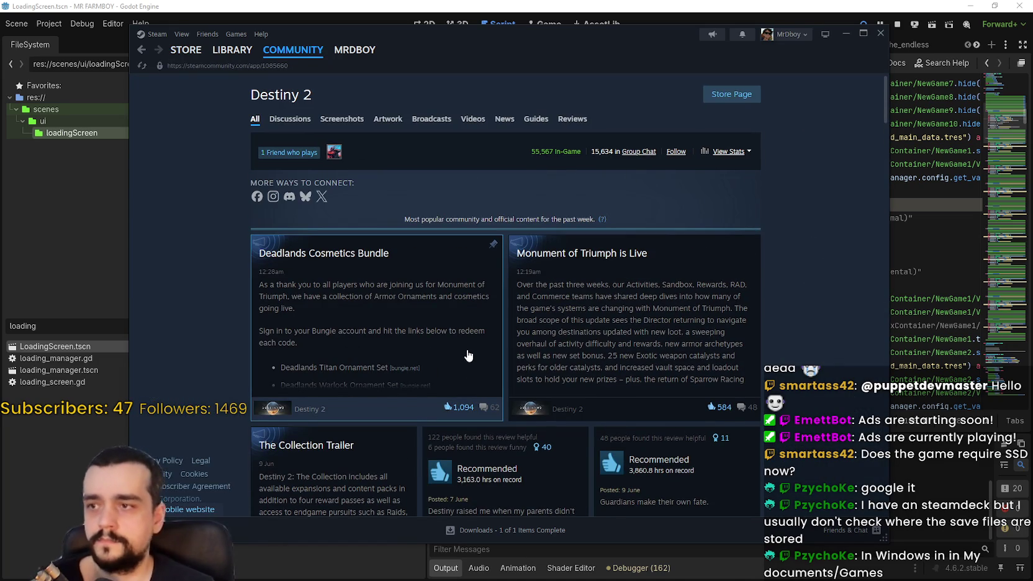
left_click(289, 119)
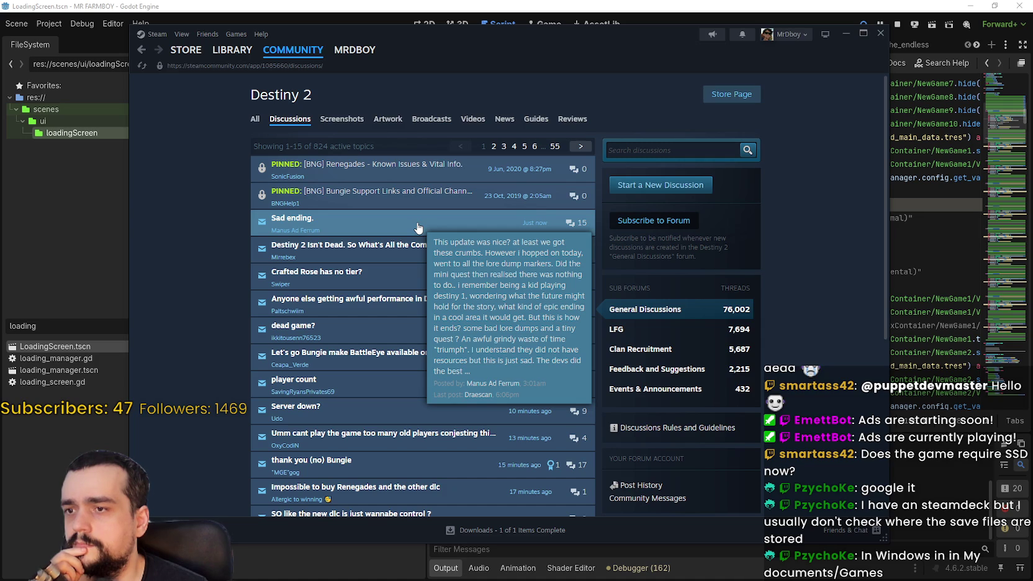
left_click(417, 225)
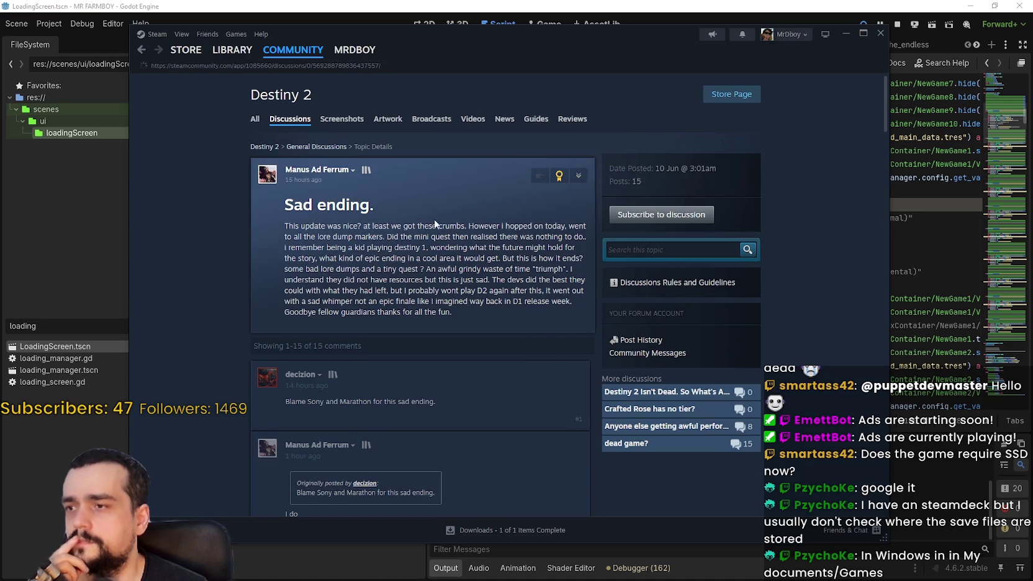
Step: Scroll the thread down to its last comment and reply box, then close Steam
scroll(454, 371, "down", 3)
scroll(457, 345, "down", 6)
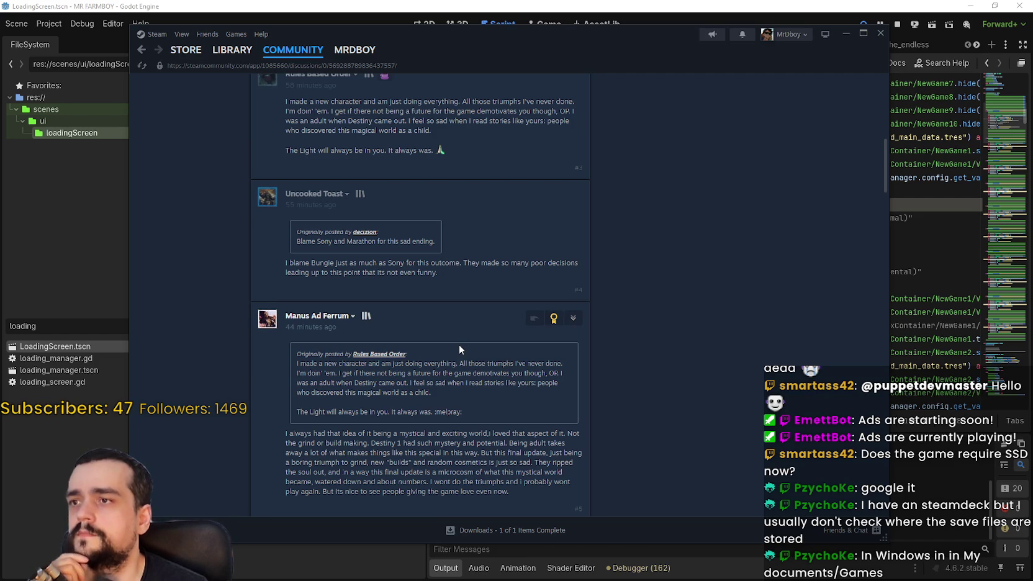
scroll(460, 349, "down", 2)
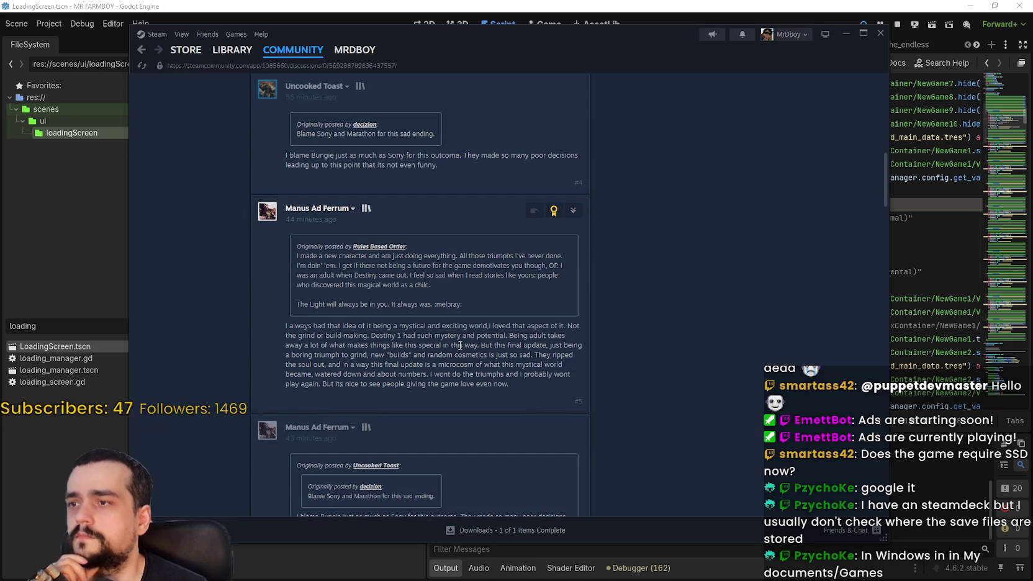
scroll(460, 346, "down", 3)
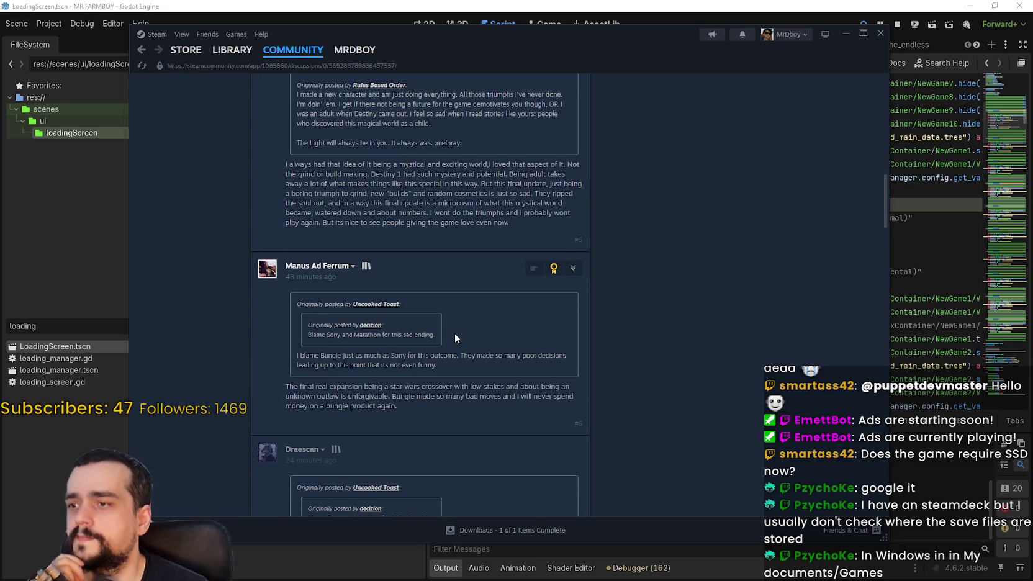
scroll(455, 335, "down", 2)
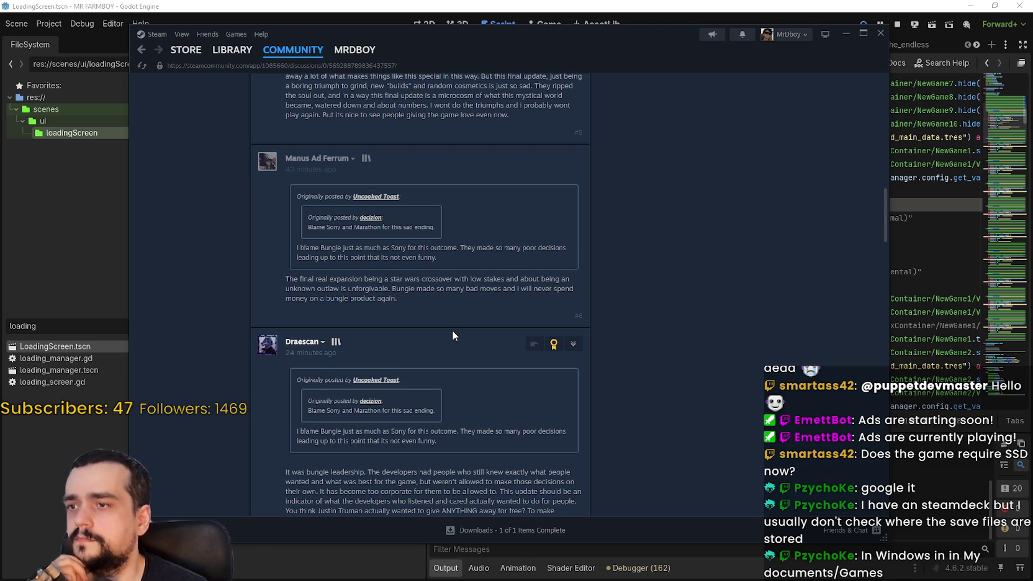
scroll(452, 330, "down", 3)
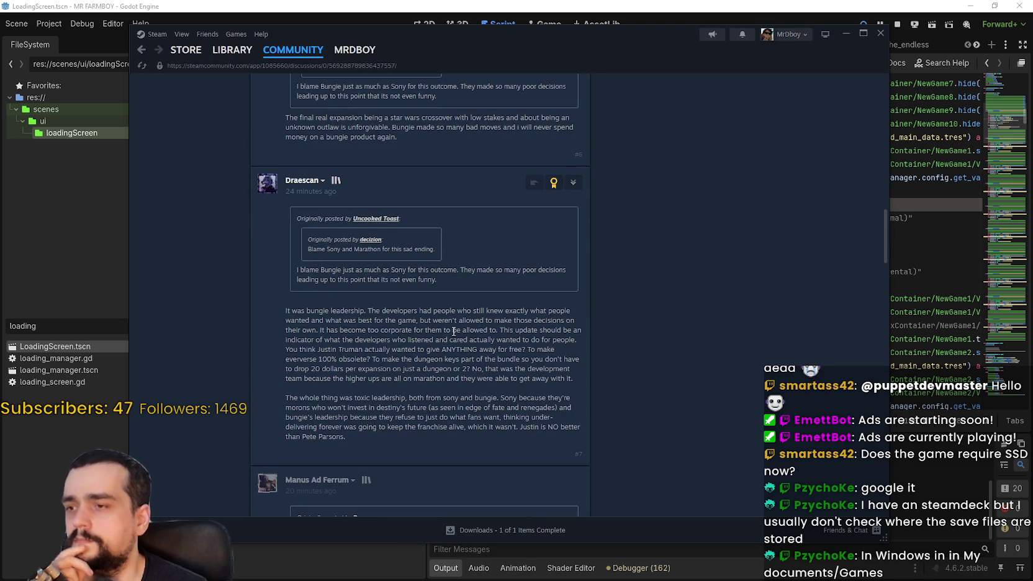
scroll(454, 331, "down", 6)
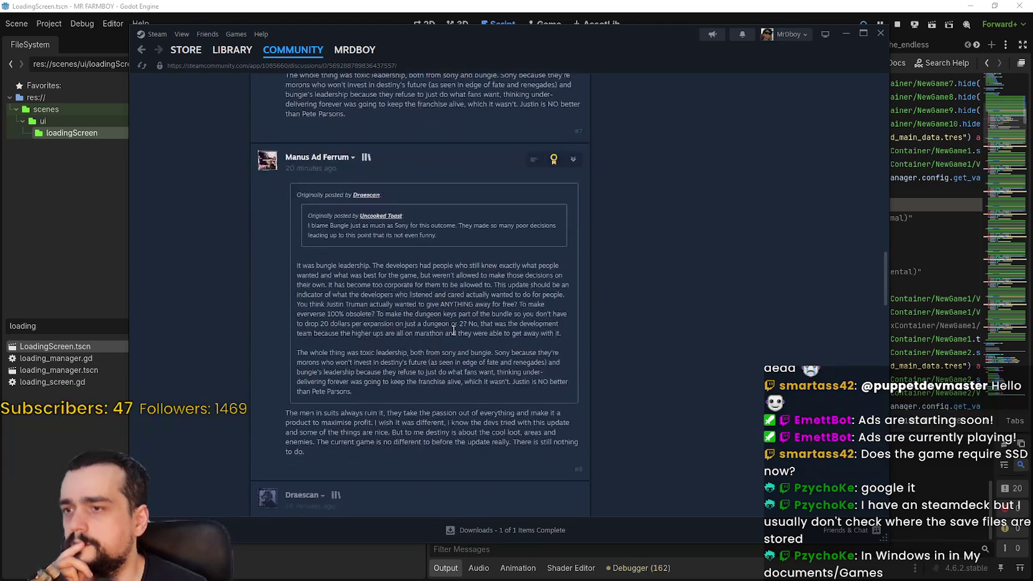
scroll(454, 331, "down", 4)
left_click_drag(884, 309, 865, 400)
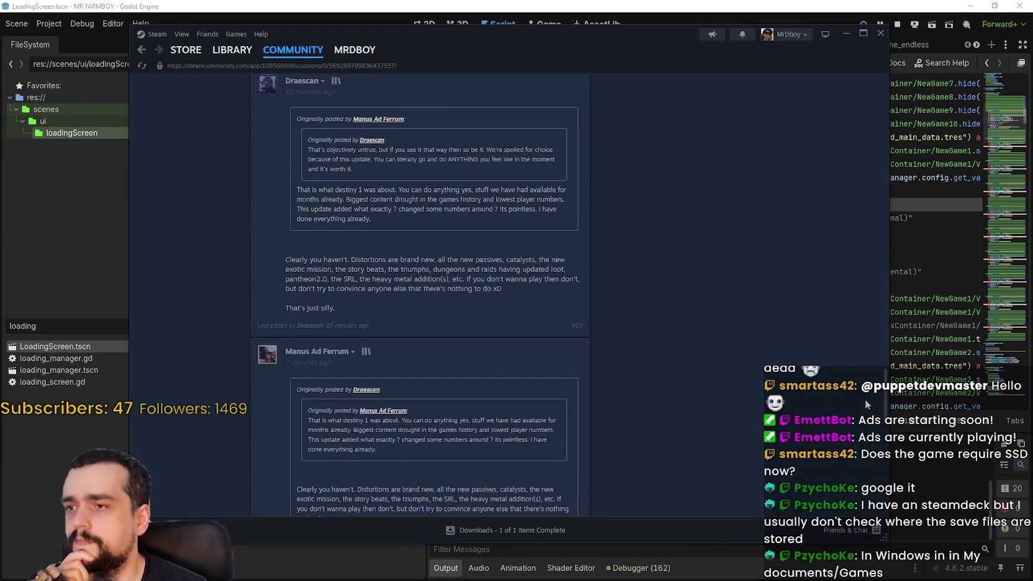
mouse_move(865, 400)
left_mouse_down()
mouse_move(868, 430)
mouse_move(872, 413)
left_mouse_up()
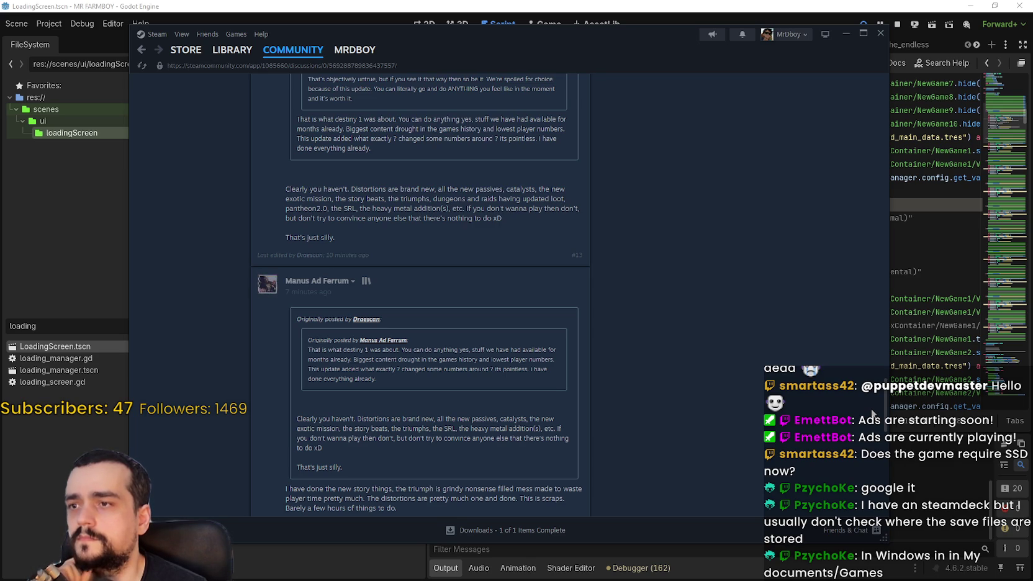
scroll(872, 415, "down", 6)
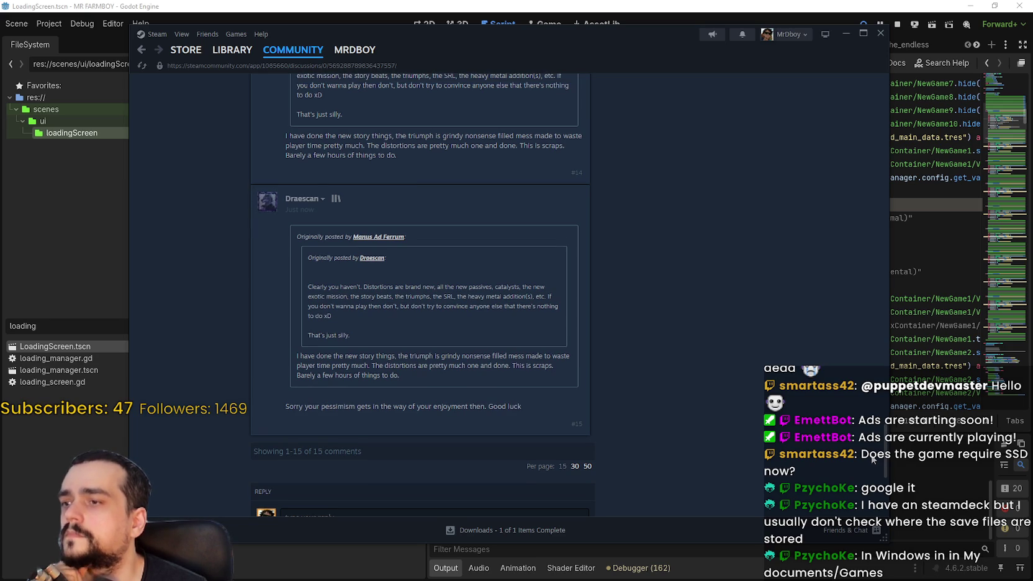
scroll(873, 462, "down", 4)
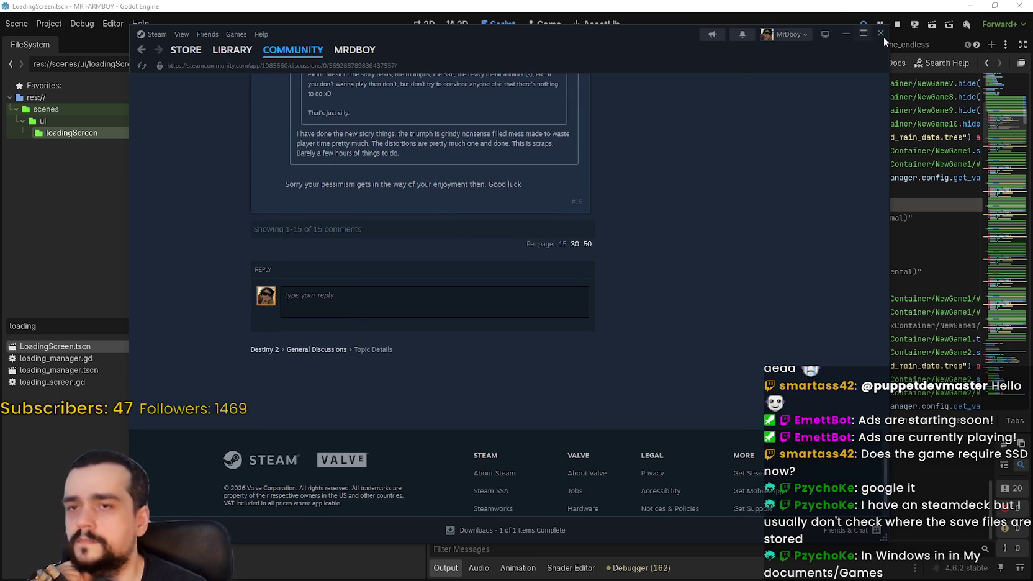
left_click(880, 33)
Step: Load Save 1, then go back to the title screen
left_click(545, 282)
left_click(534, 246)
left_click(550, 255)
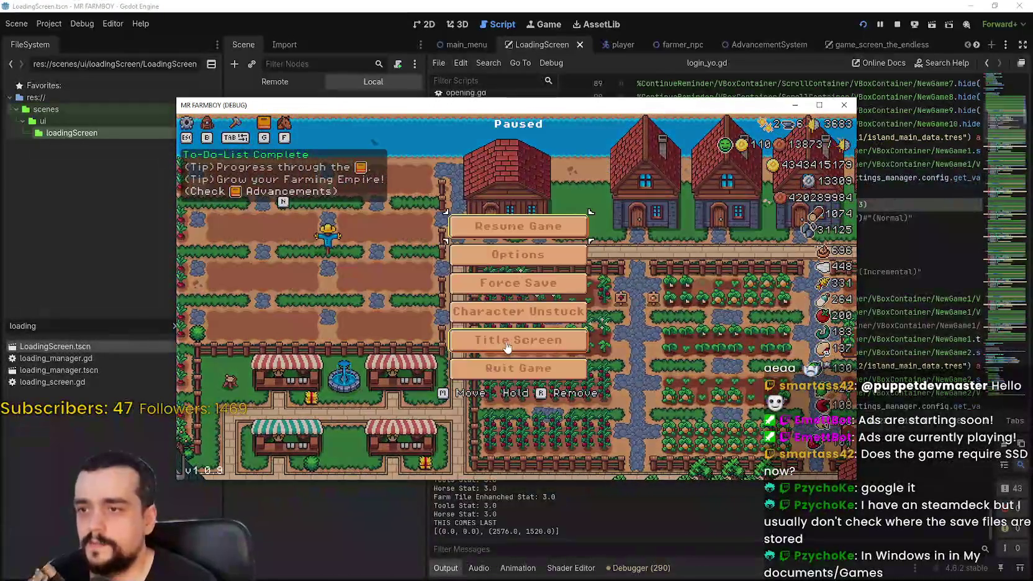
left_click(507, 347)
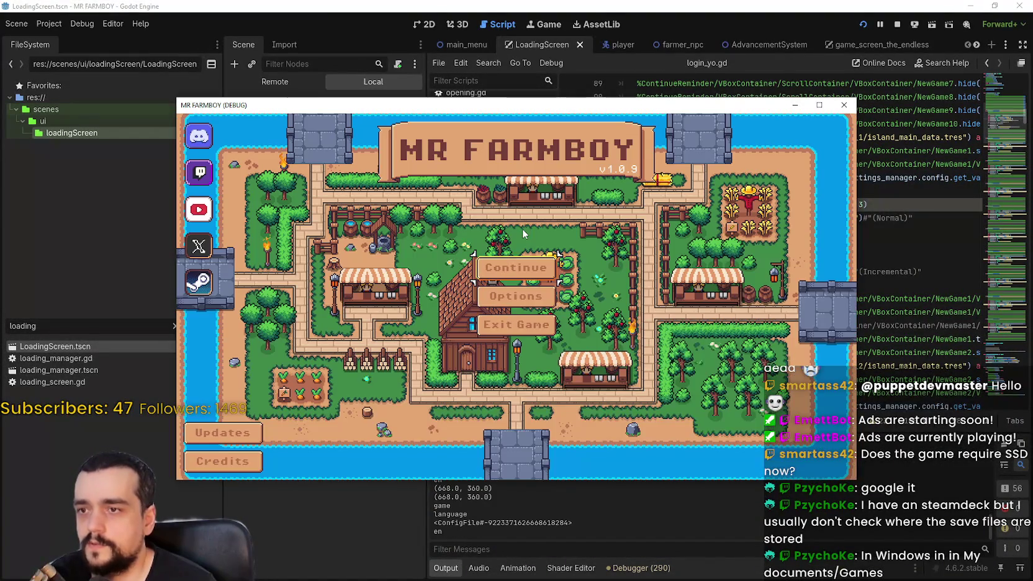
Step: Create a new save with the chosen mode and island and start farming
left_click(516, 267)
scroll(599, 348, "down", 5)
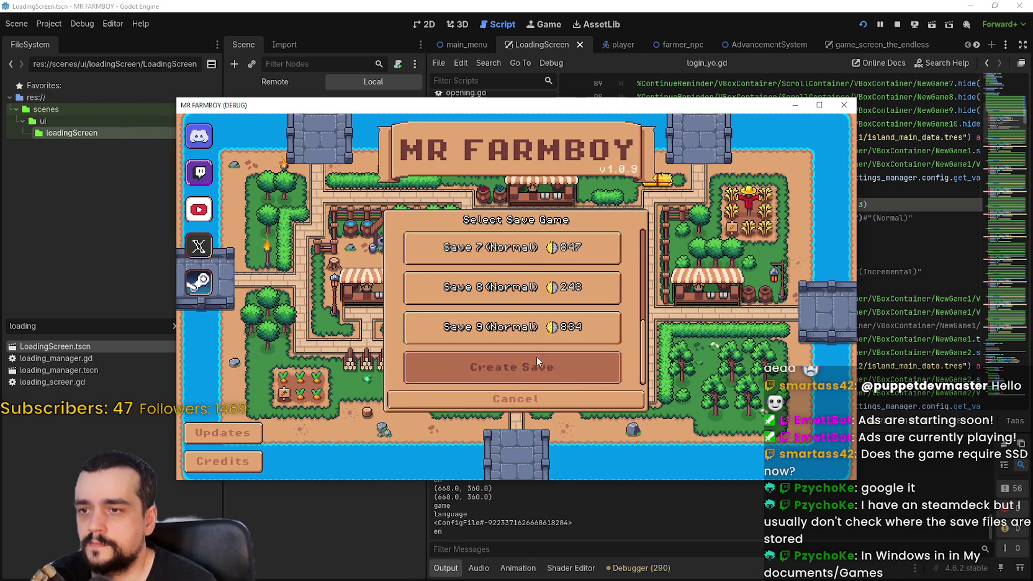
left_click(546, 366)
left_click(478, 400)
left_click(483, 396)
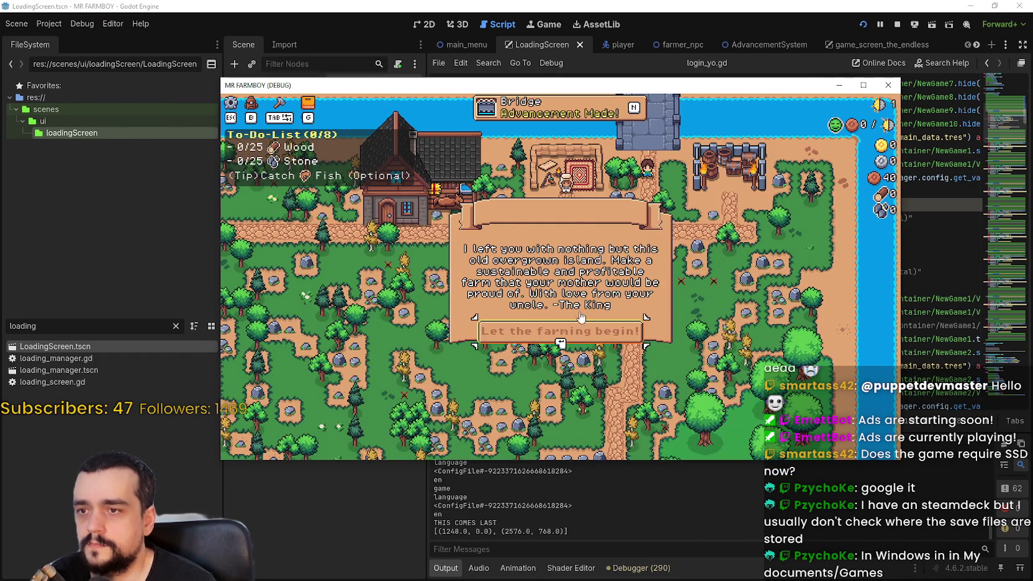
left_click(583, 327)
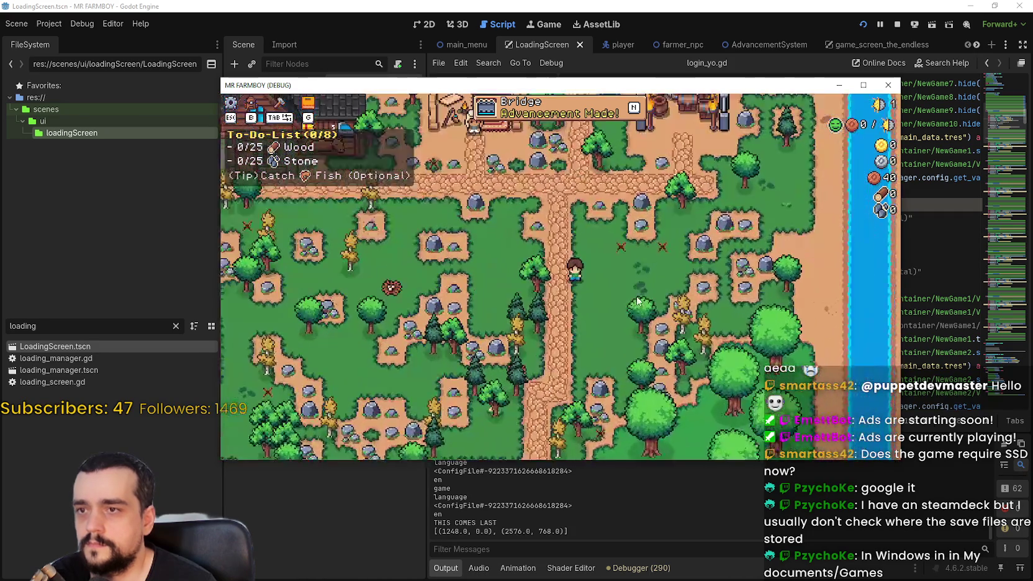
Step: Pause, return to the title screen and scroll the save list to Save 10
key("Escape")
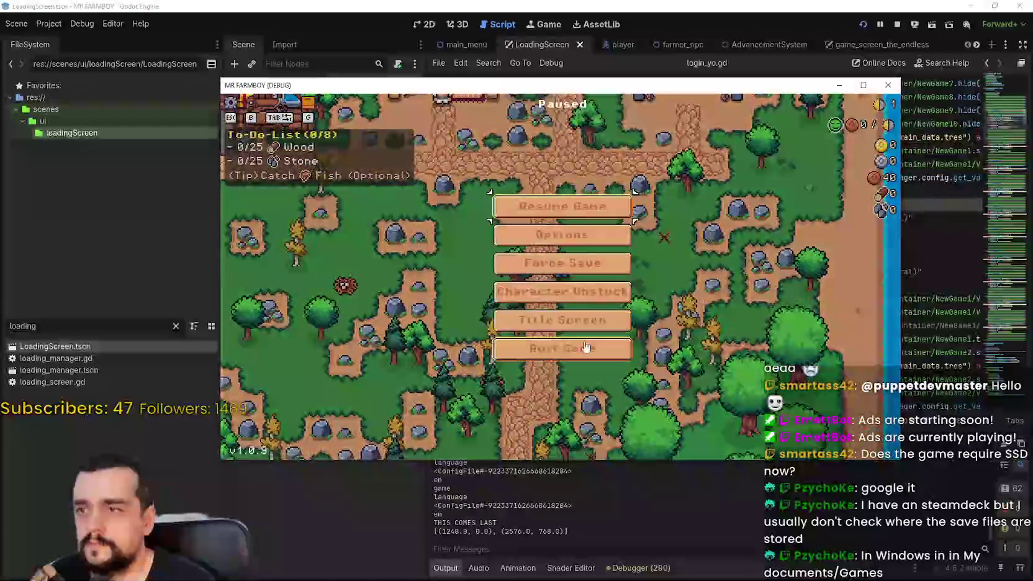
left_click(562, 320)
left_click(562, 303)
scroll(686, 279, "down", 3)
scroll(687, 280, "down", 3)
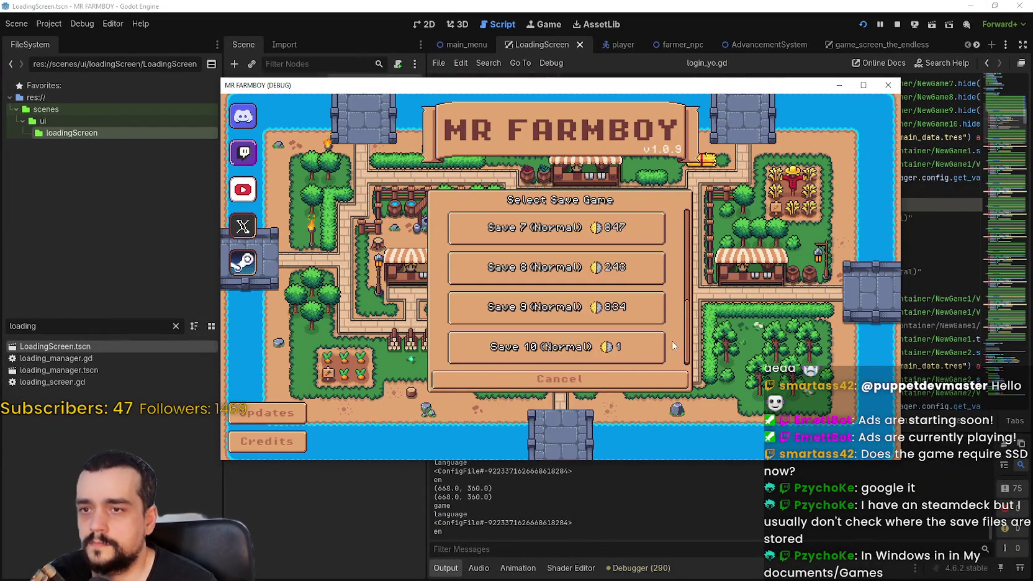
Step: Delete Save 10 and create a new Normal Mode Save 10 on the chosen island
left_click(630, 355)
left_click(631, 359)
left_click(513, 300)
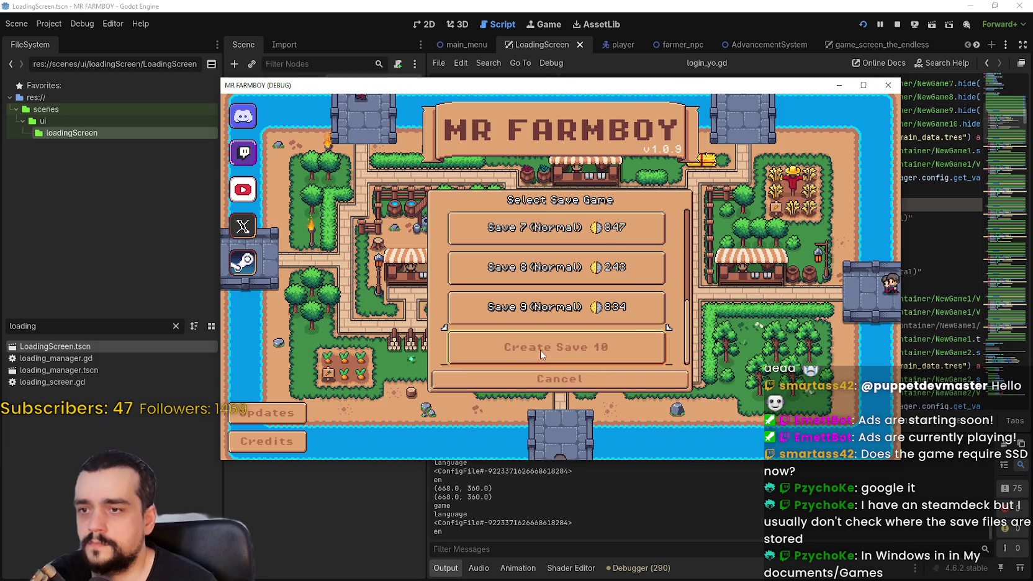
left_click(519, 348)
left_click(540, 248)
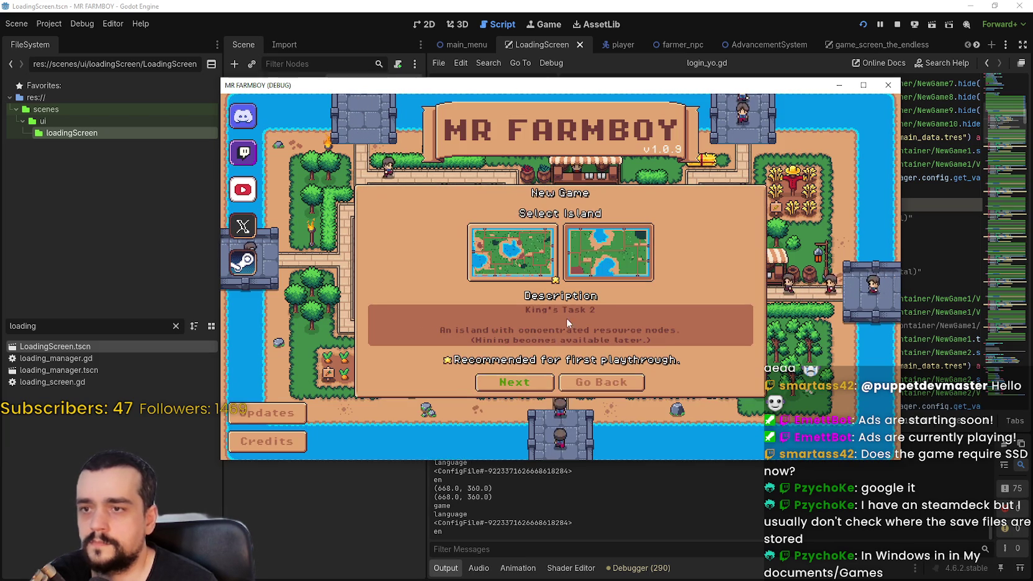
left_click(524, 395)
left_click(515, 384)
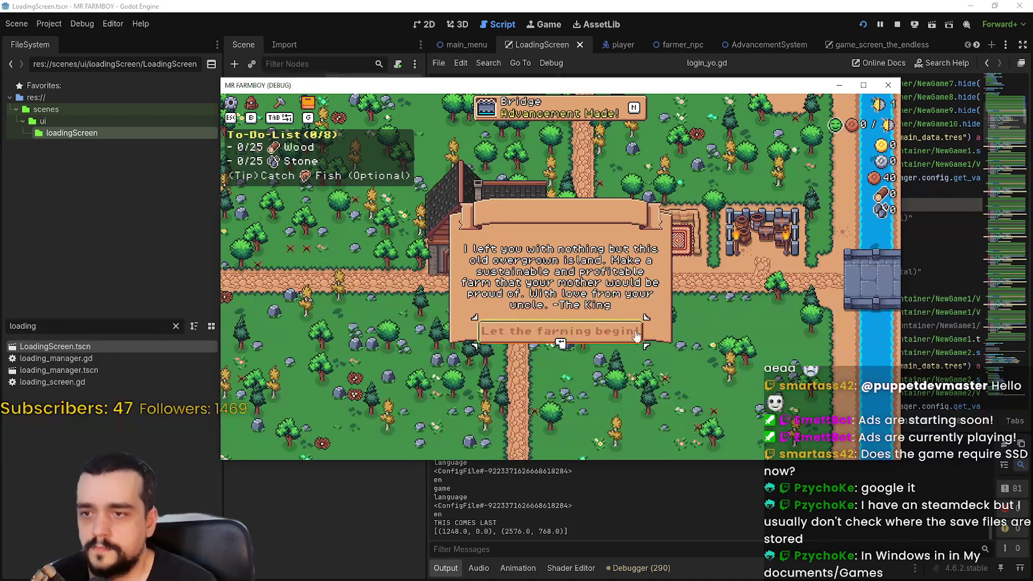
left_click(634, 326)
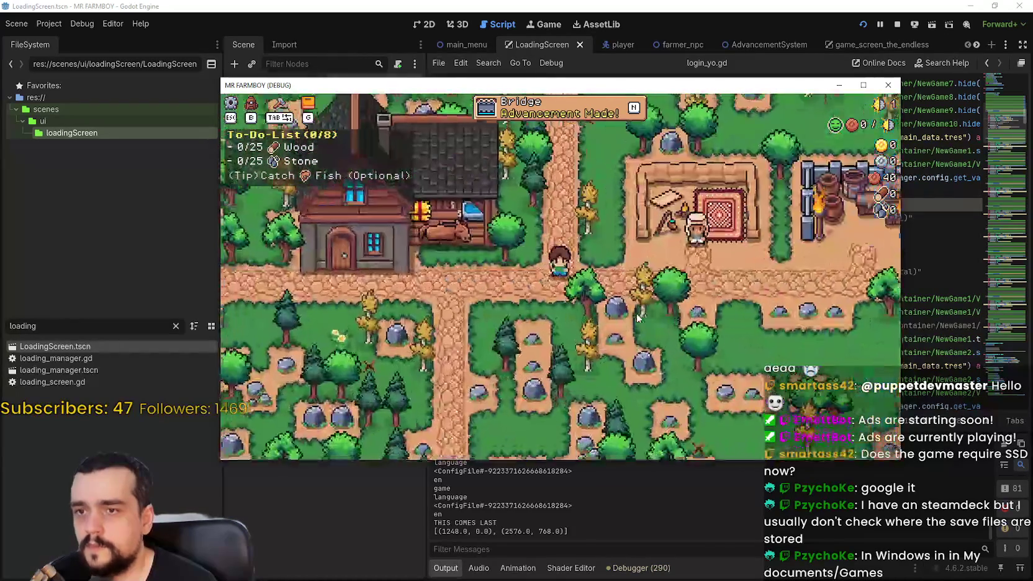
Step: Pause, return to the title screen, then delete and recreate Save 10 once more
key("Escape")
left_click(618, 327)
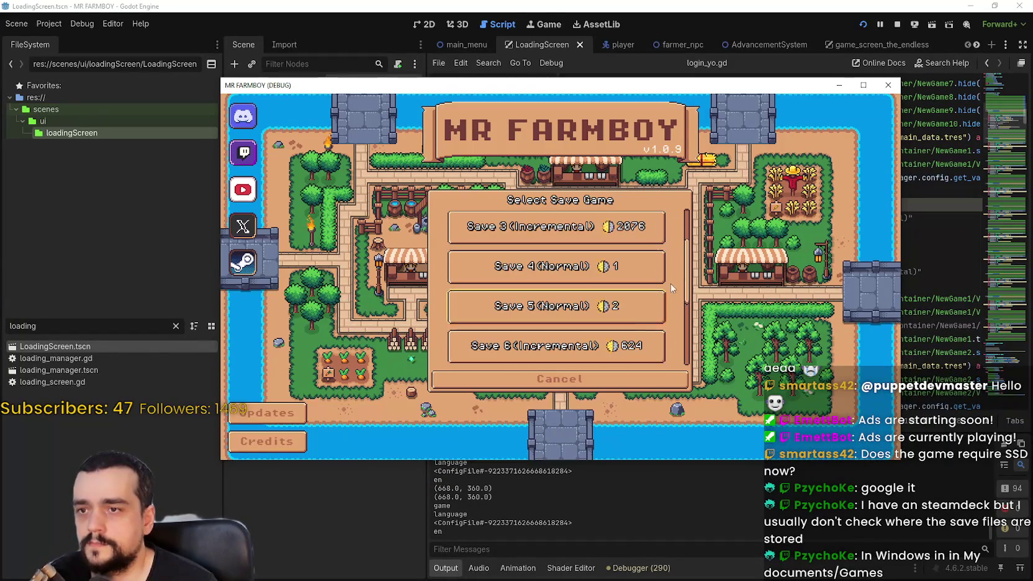
scroll(672, 288, "down", 5)
left_click(557, 339)
left_click(598, 354)
left_click(523, 302)
left_click(524, 346)
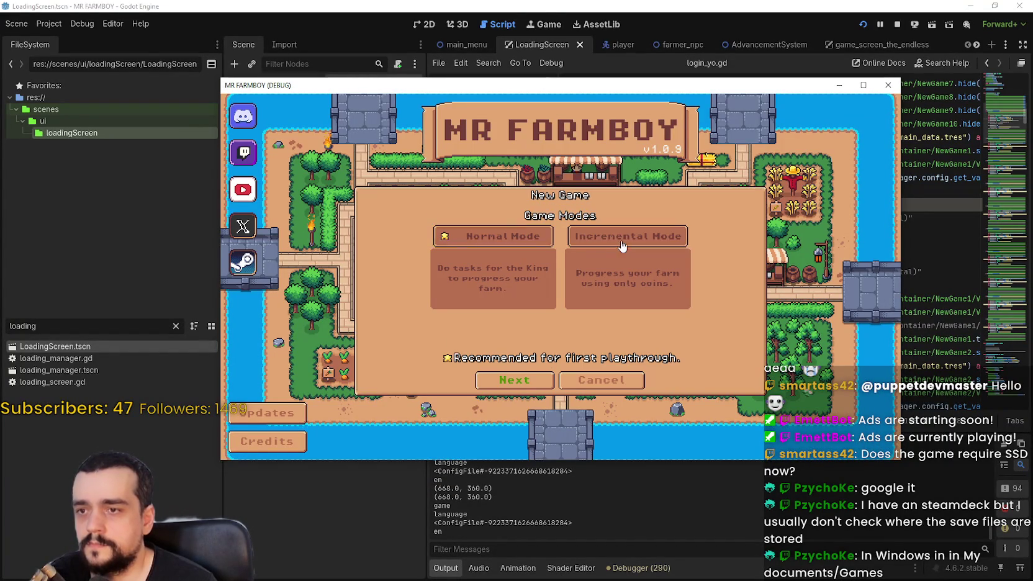
left_click(523, 380)
left_click(526, 383)
left_click(526, 383)
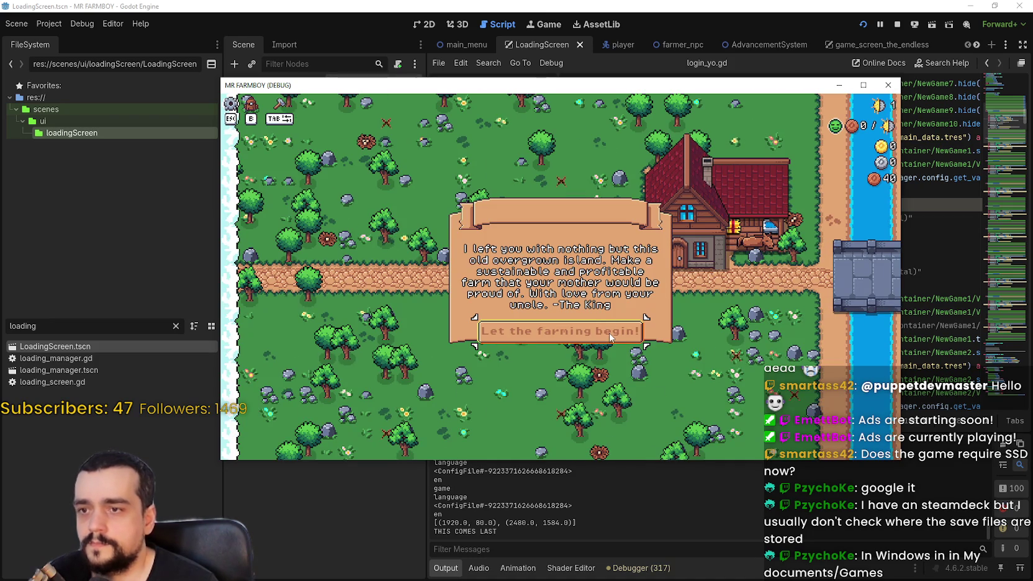
Step: Dismiss the King's letter, walk around and harvest and mine nearby resources
left_click(610, 334)
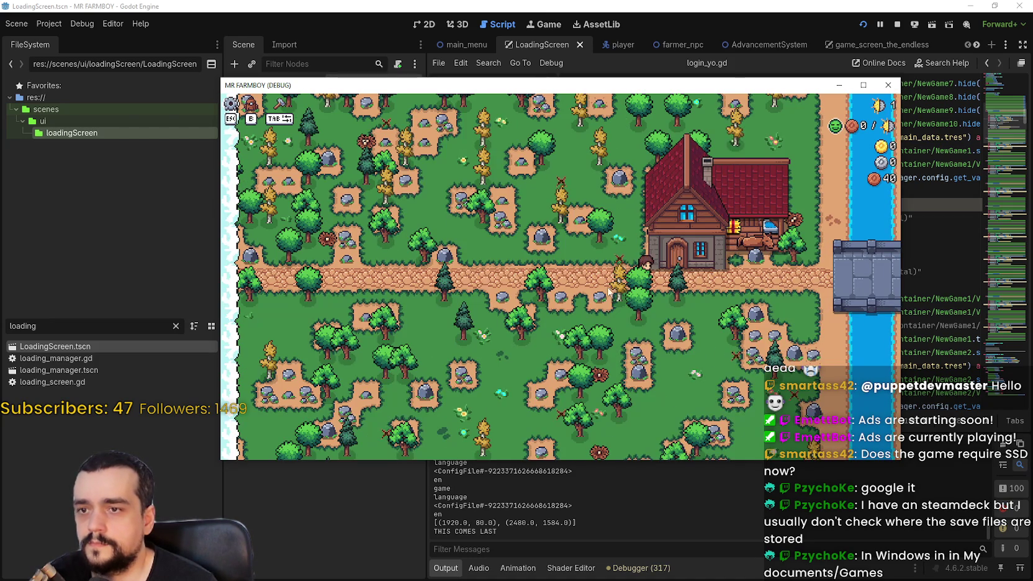
key("a")
left_click(611, 296)
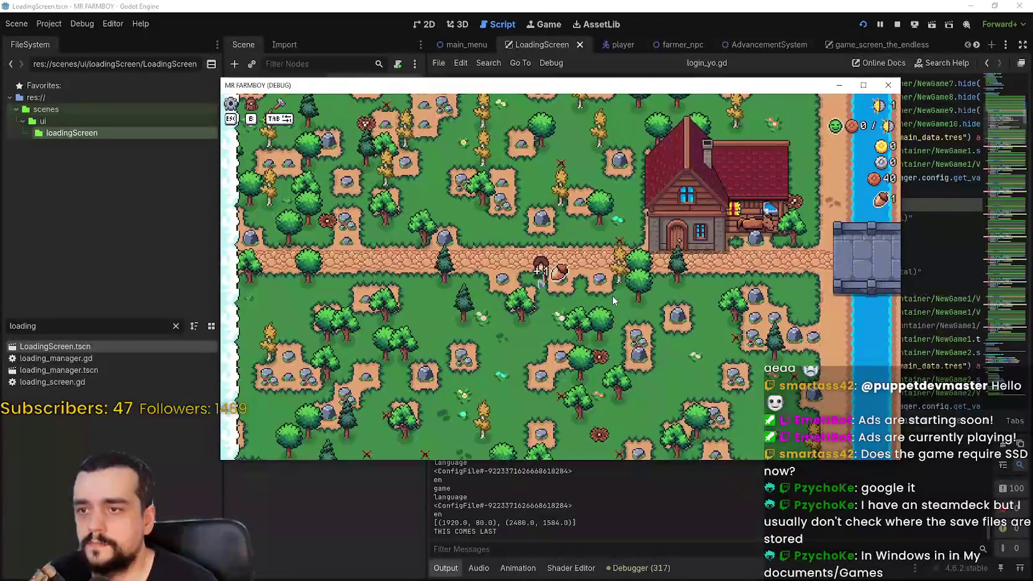
key("s")
key("a")
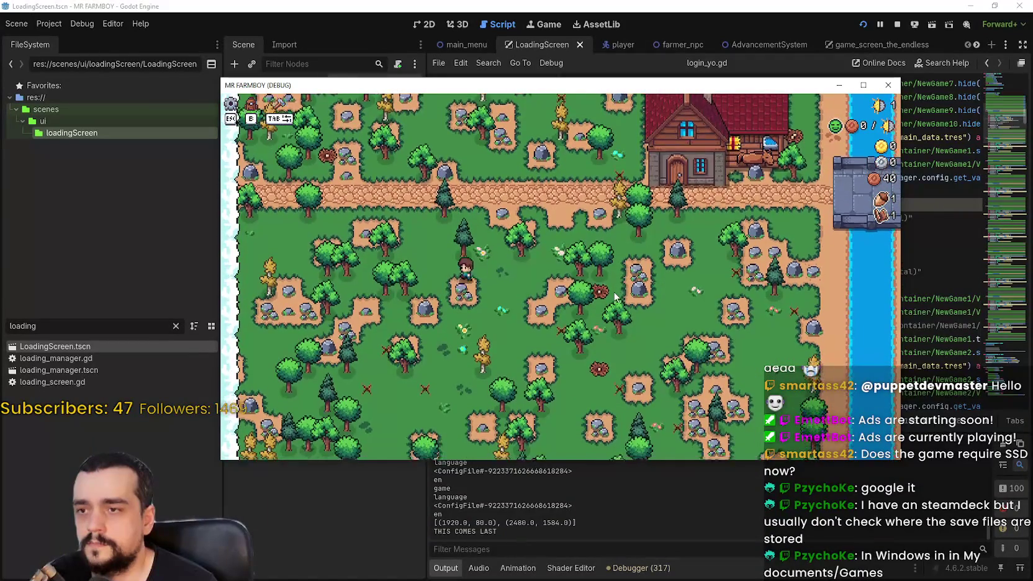
left_click(615, 297)
left_click(615, 297)
key("d")
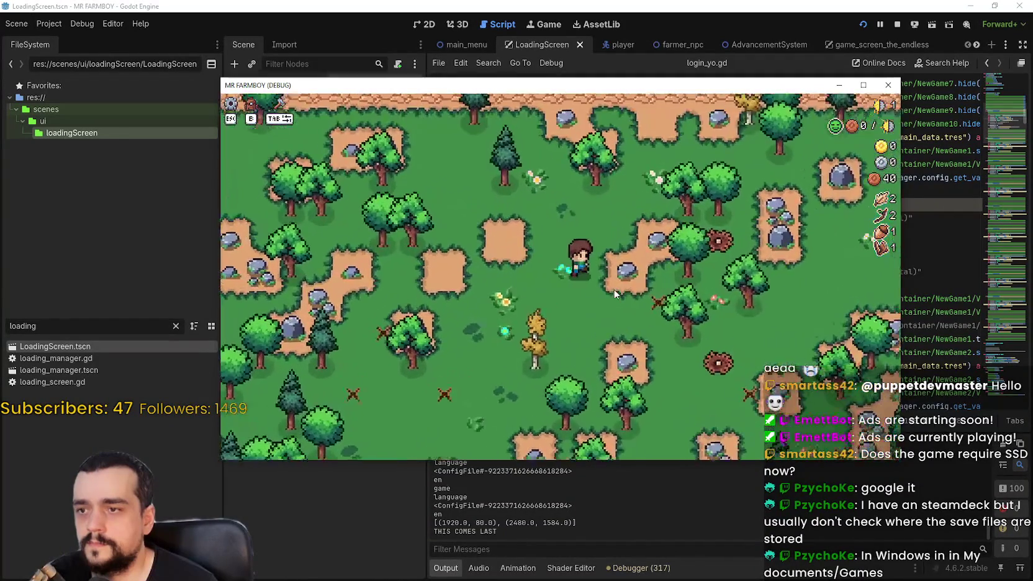
key("w")
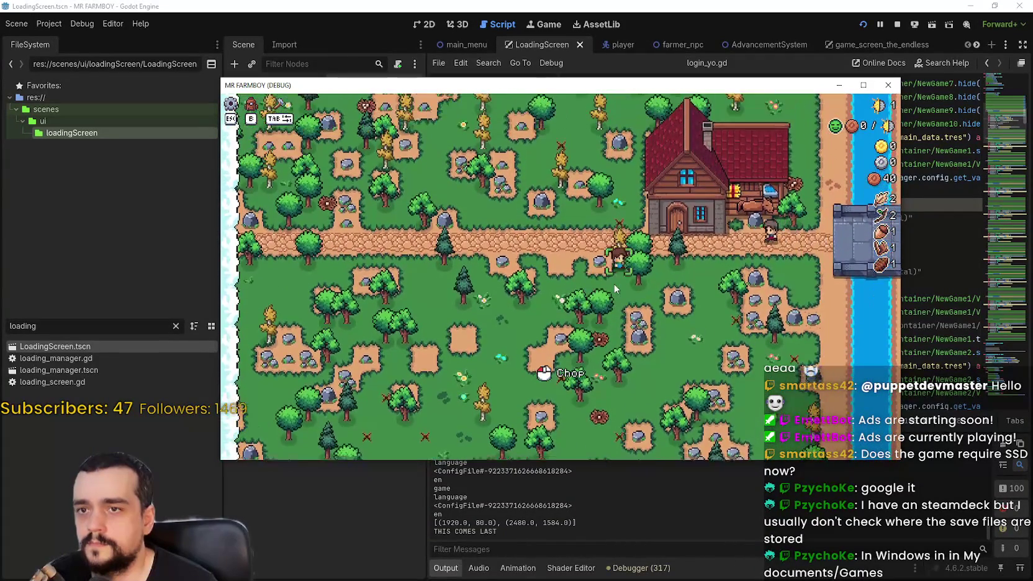
Step: Pause, exit to the title screen and load Save 10
key("Escape")
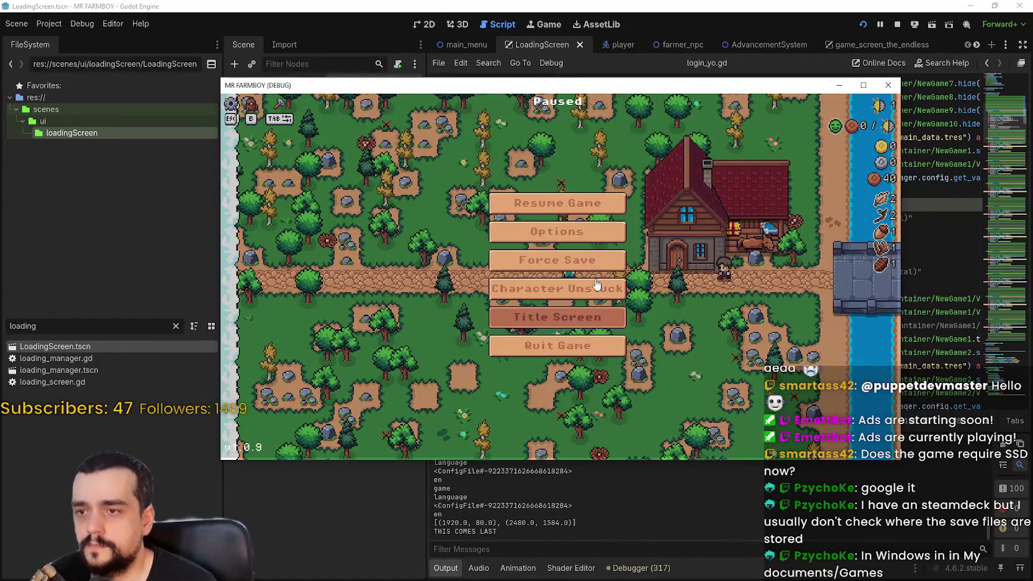
left_click(557, 316)
left_click(507, 245)
scroll(679, 334, "down", 3)
scroll(678, 334, "down", 2)
left_click(502, 350)
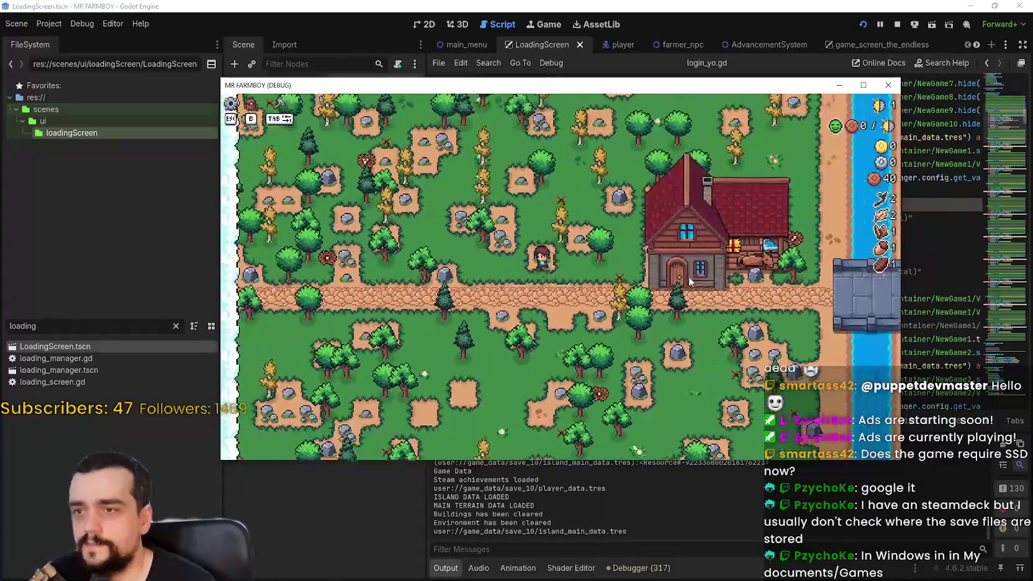
Step: Walk the character around the house with WASD, then close the game window
key("w")
key("d")
key("w")
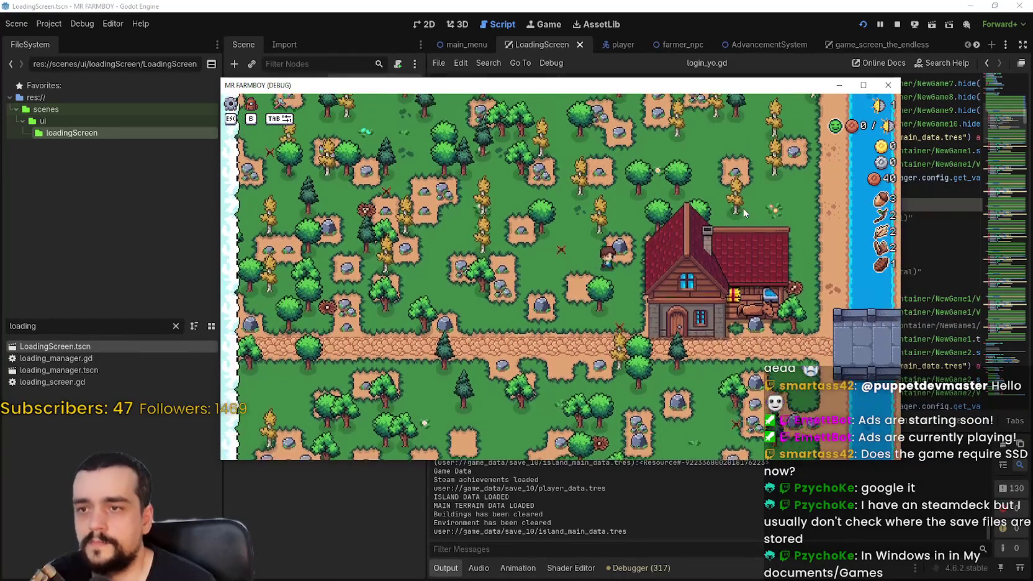
key("a")
key("s")
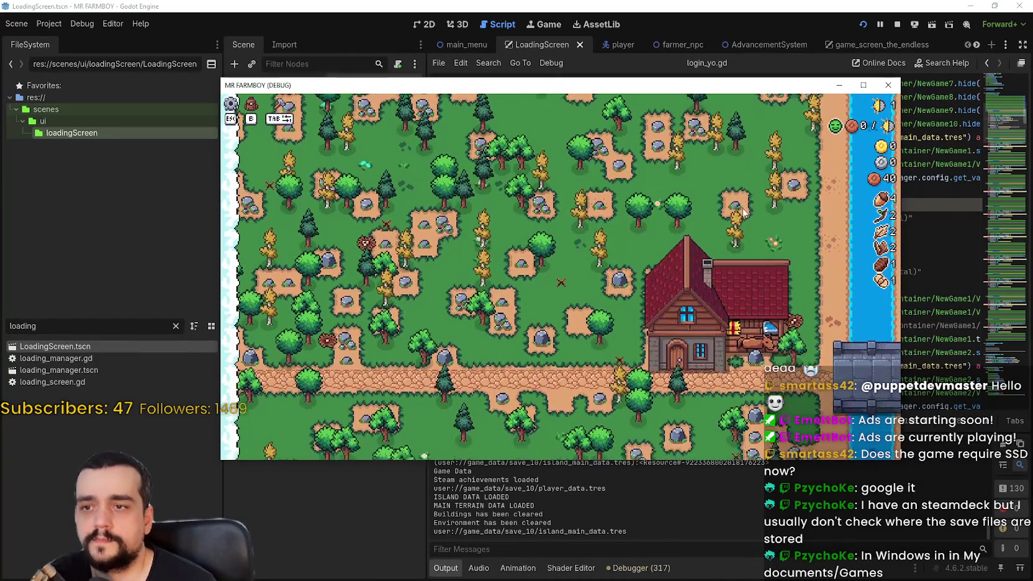
key("d")
key("w")
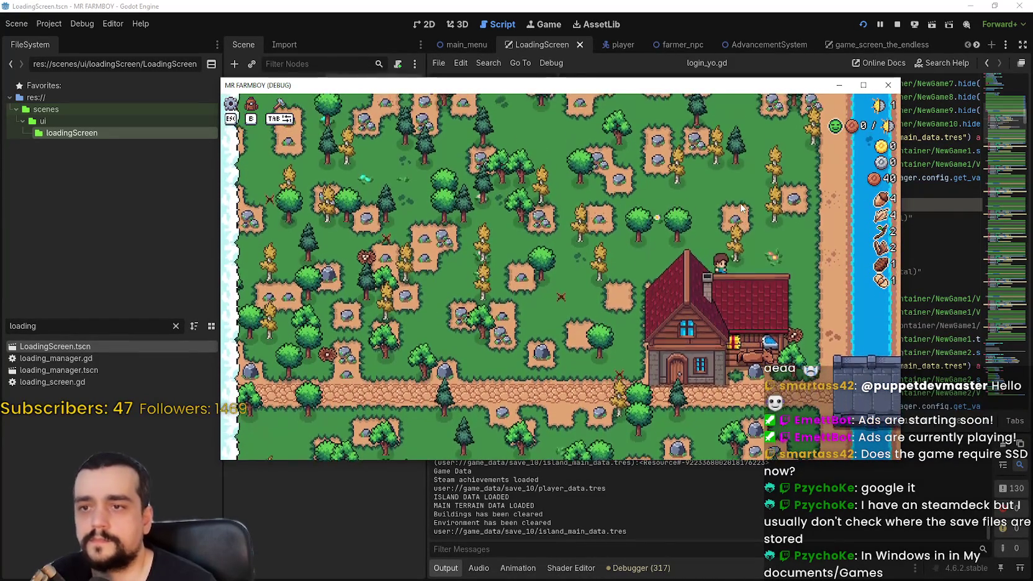
key("w")
key("d")
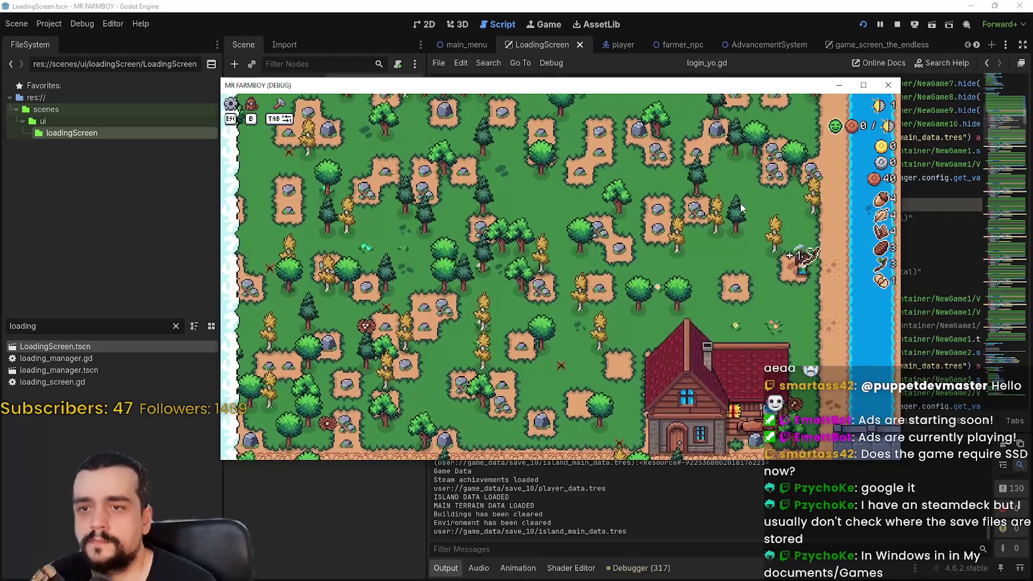
key("s")
key("a")
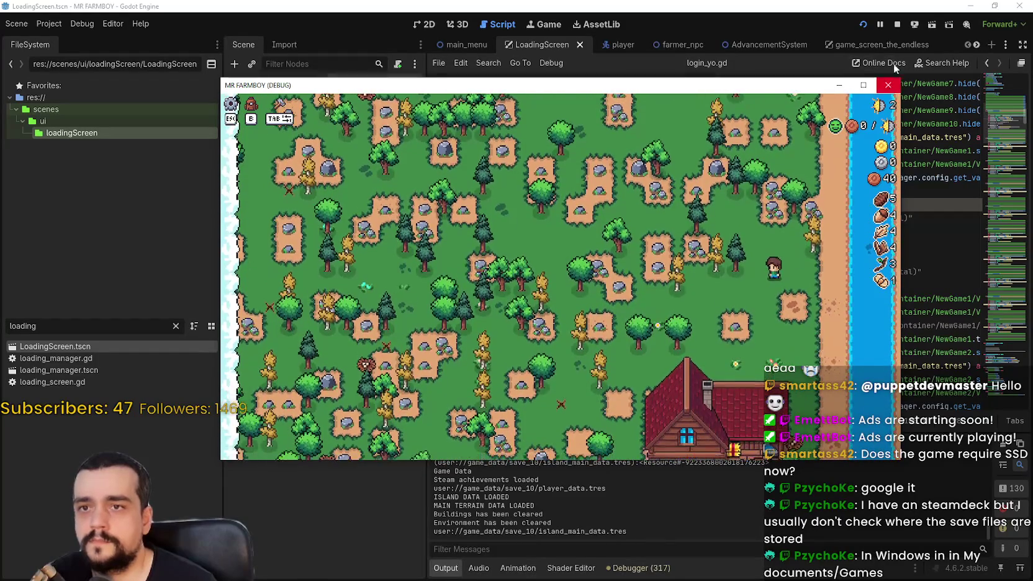
left_click(896, 25)
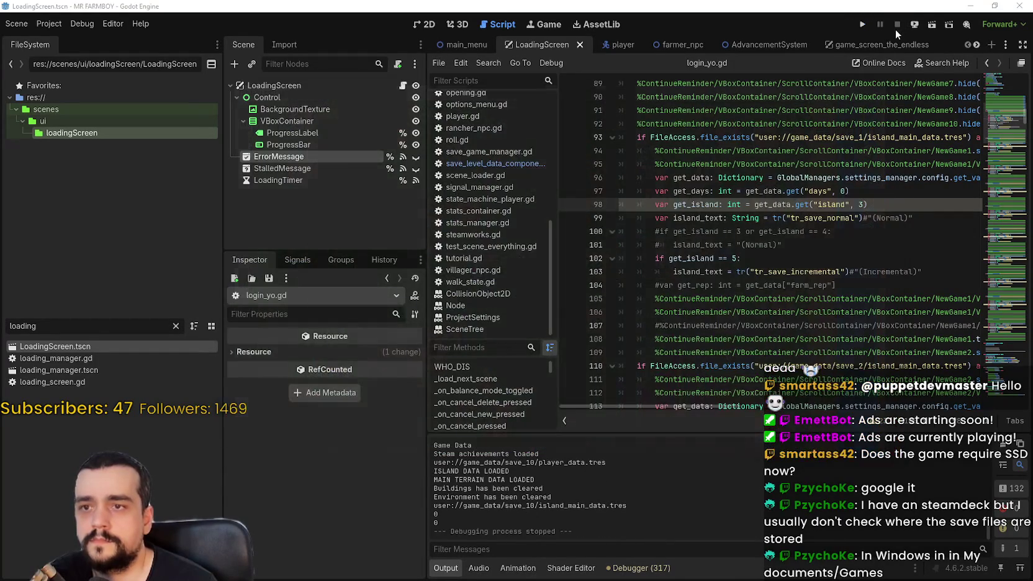
Step: Filter the FileSystem for 'third' and open Third_Map.tscn
left_click_drag(52, 328, 1, 319)
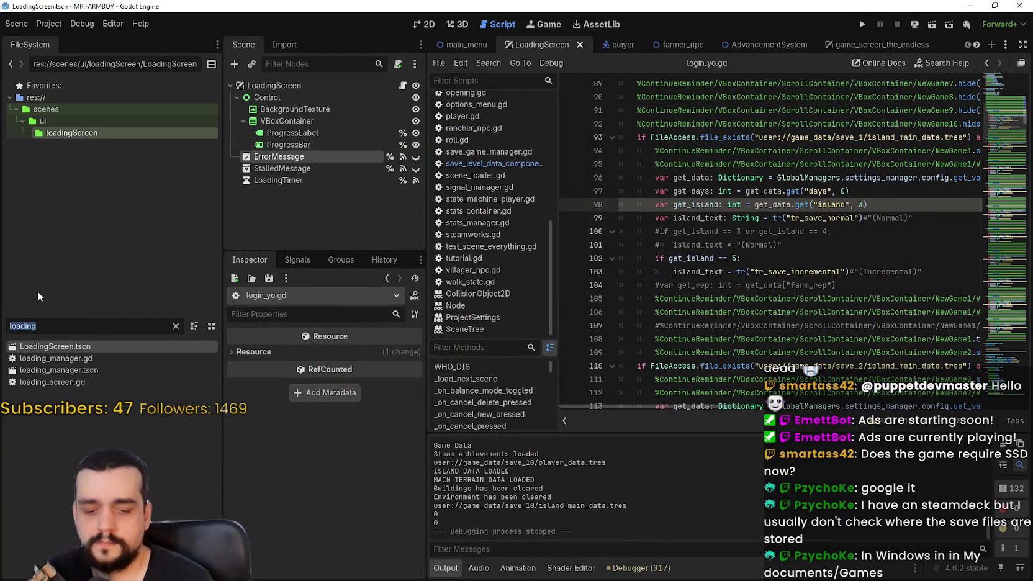
type("third")
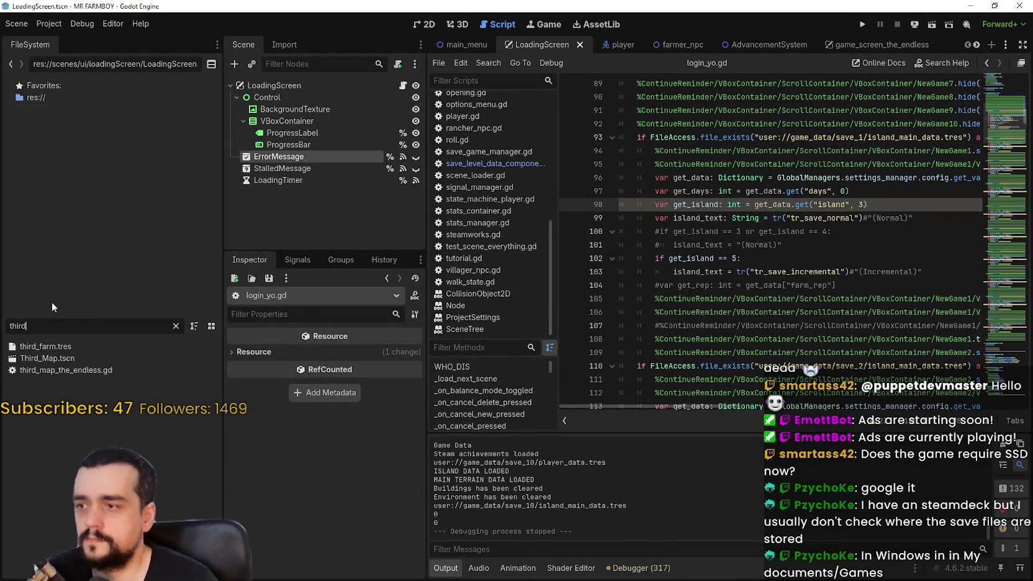
double_click(85, 359)
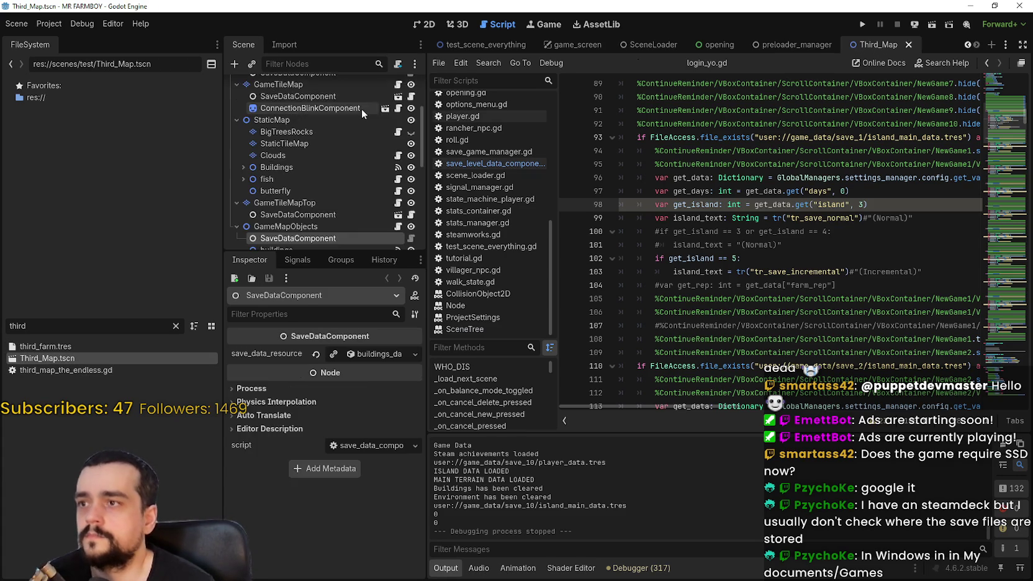
Step: Inspect the SaveLevelDataComponent node, widen the panels and save the Third_Map scene
scroll(369, 109, "up", 3)
left_click(325, 97)
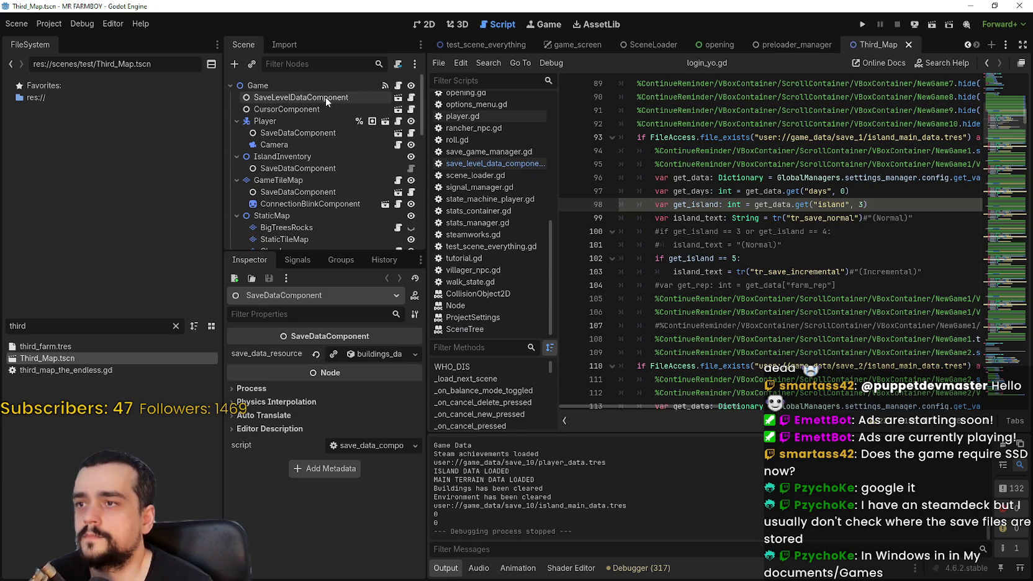
left_click_drag(428, 423, 582, 423)
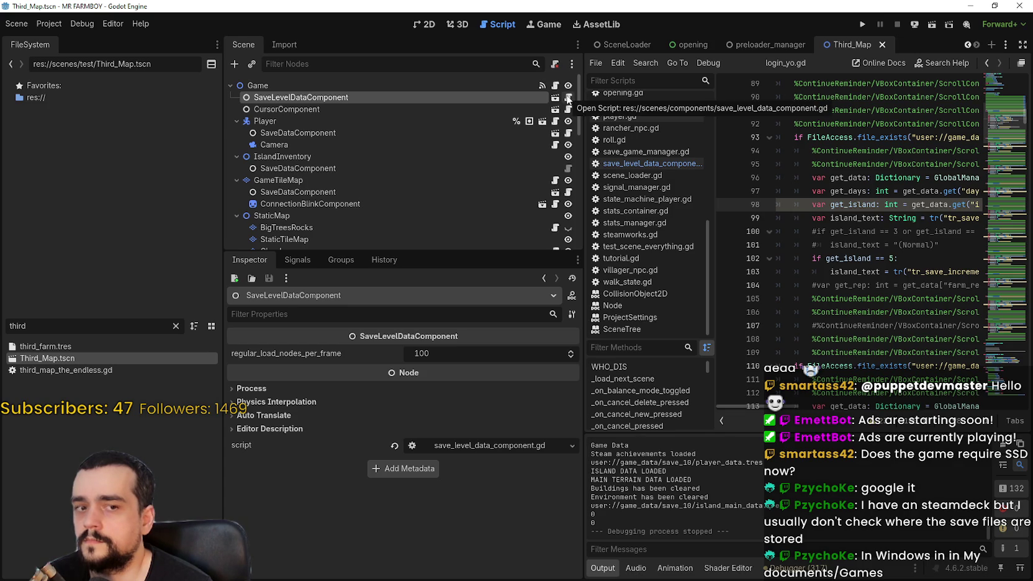
left_click(480, 83)
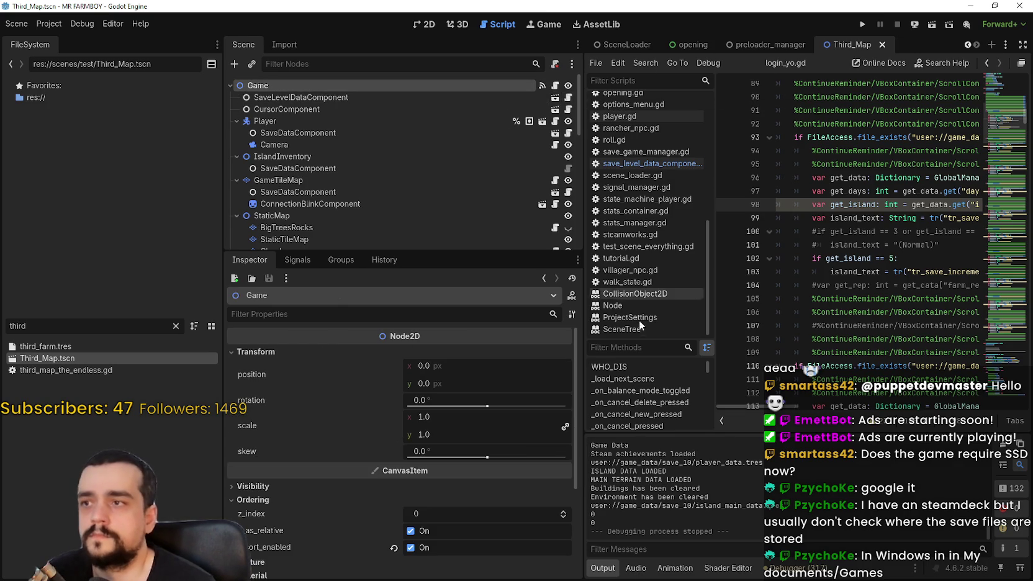
key("ctrl+s")
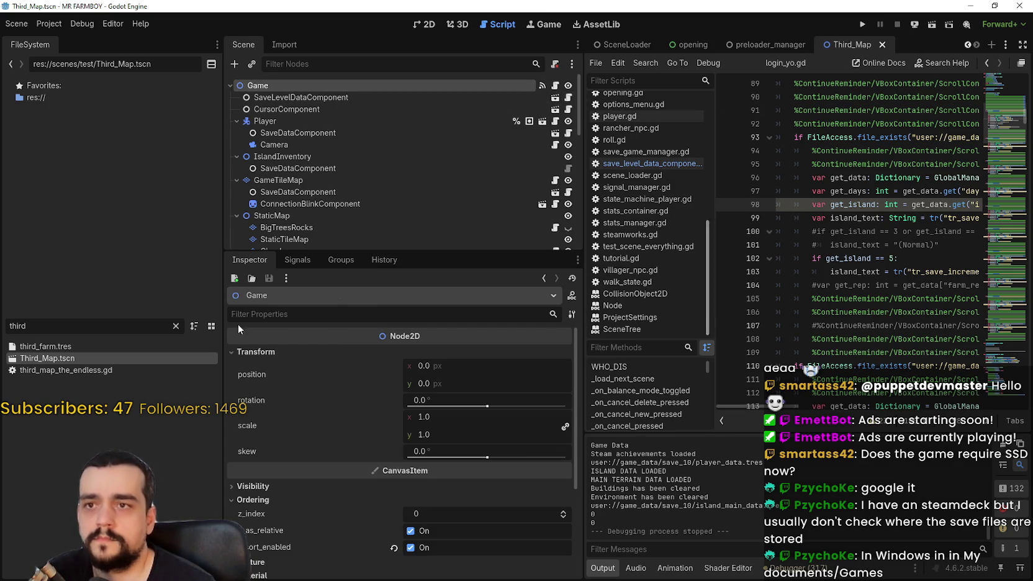
Step: Filter the FileSystem for 'test' and open test_scene_everything.tscn
key("BackSpace")
key("BackSpace")
key("BackSpace")
type("test")
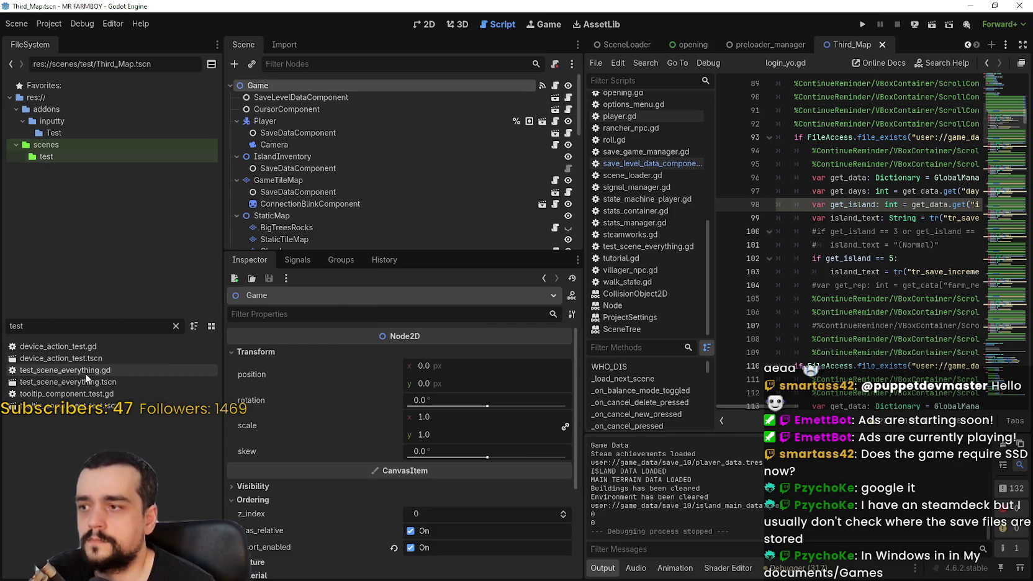
left_click(83, 385)
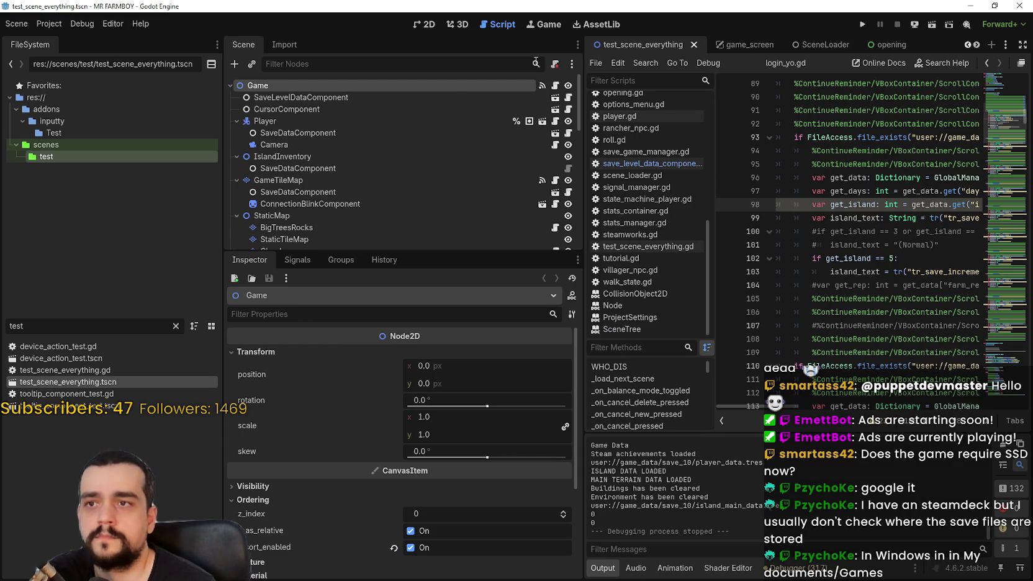
Step: Check SaveLevelDataComponent's script line 100, save the scene and run the game
left_click(291, 97)
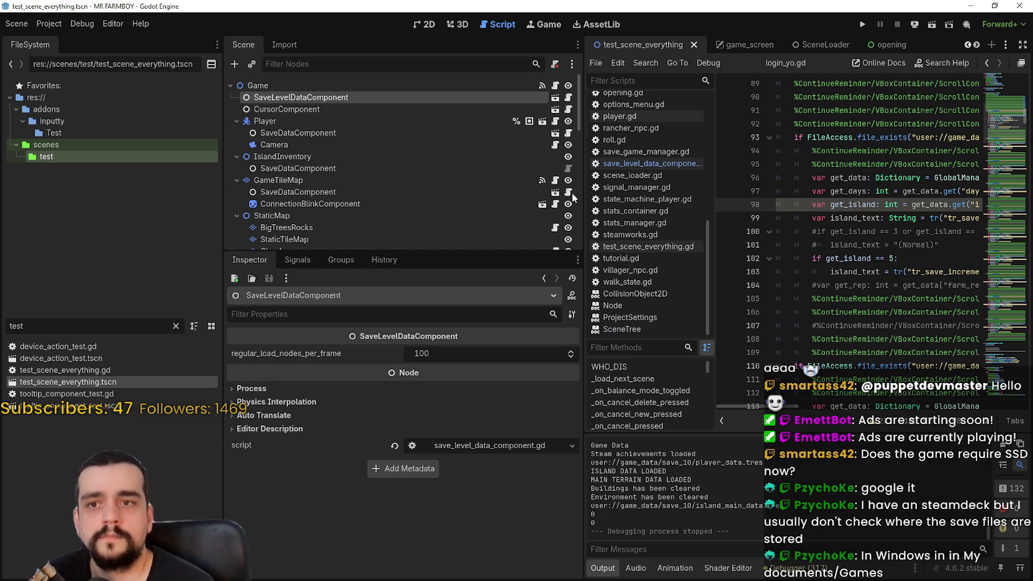
left_click_drag(586, 233, 469, 233)
left_click(781, 231)
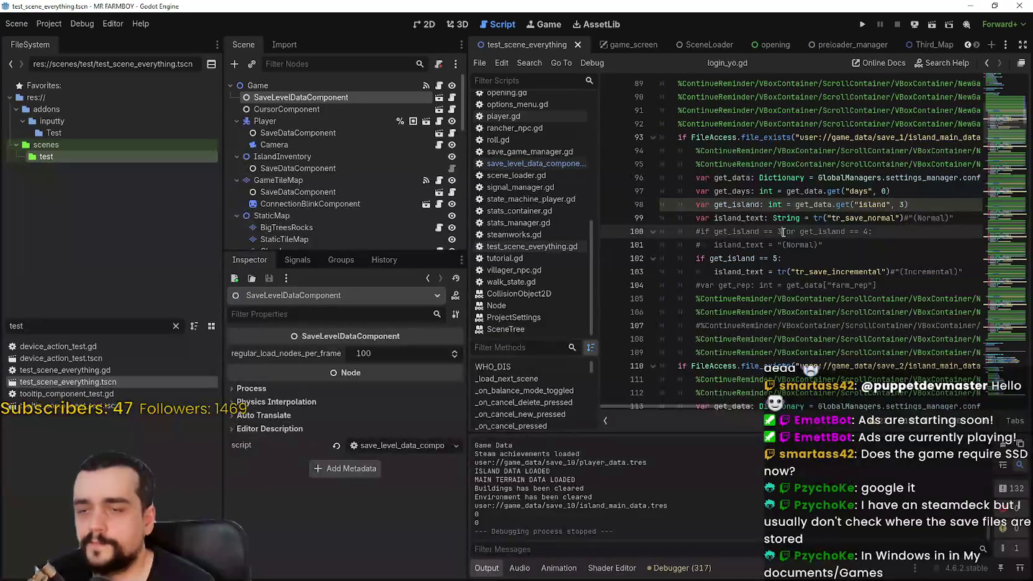
key("ctrl+s")
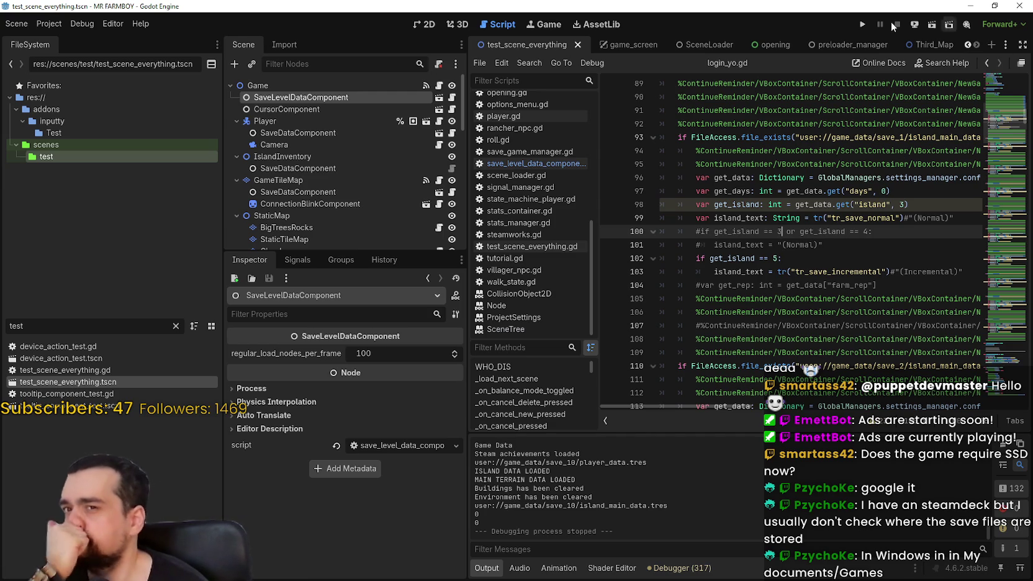
left_click(857, 26)
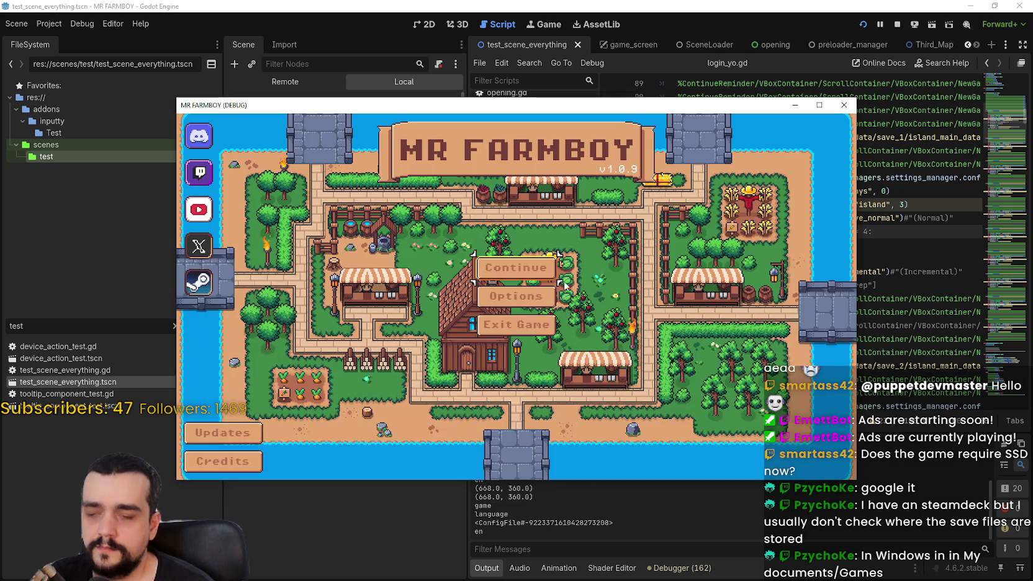
Step: Load Save 1, maximize the game window and glance at the warehouse inventory
left_click(577, 276)
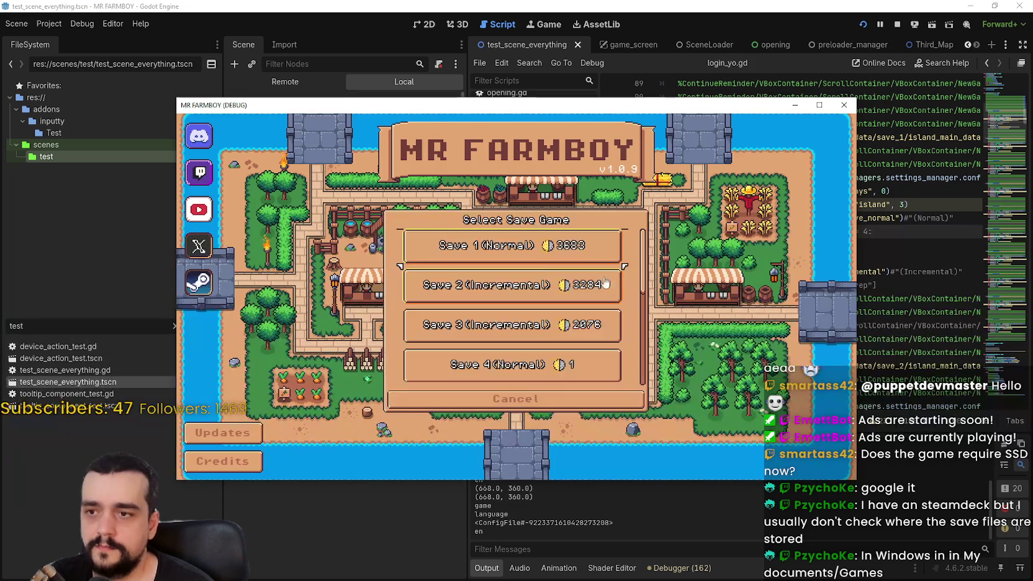
left_click(547, 257)
left_click(506, 265)
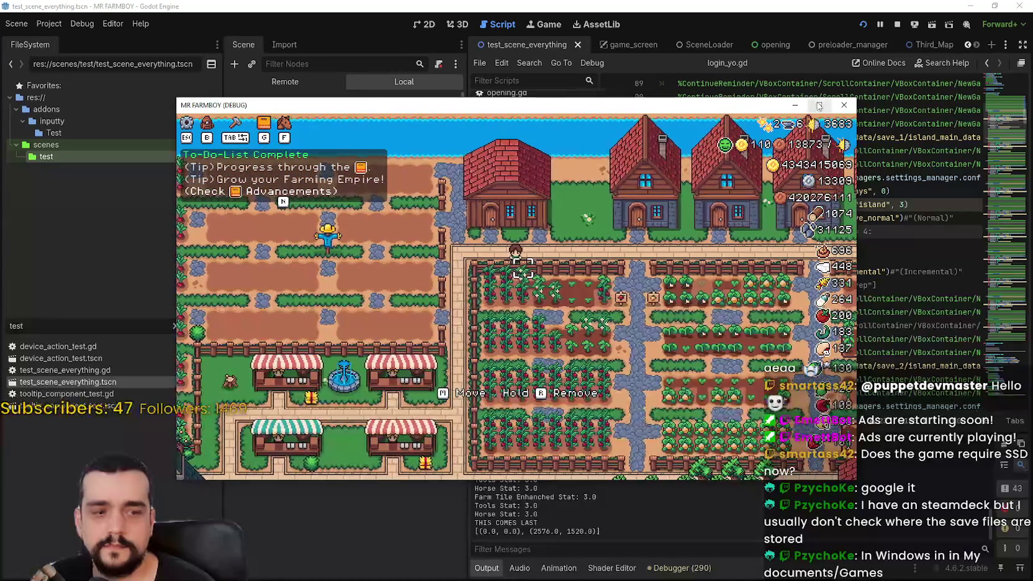
left_click(819, 107)
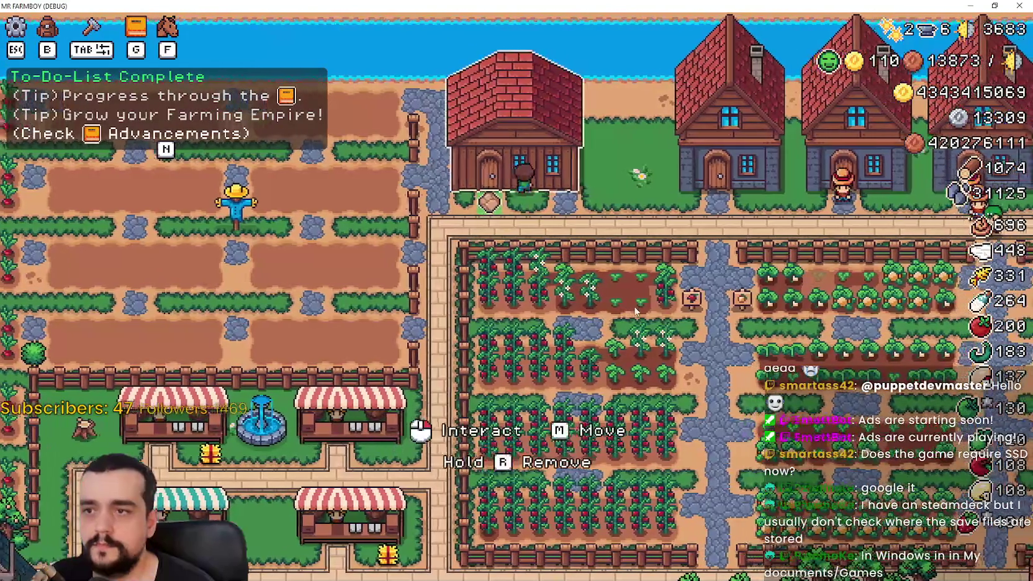
left_click(687, 192)
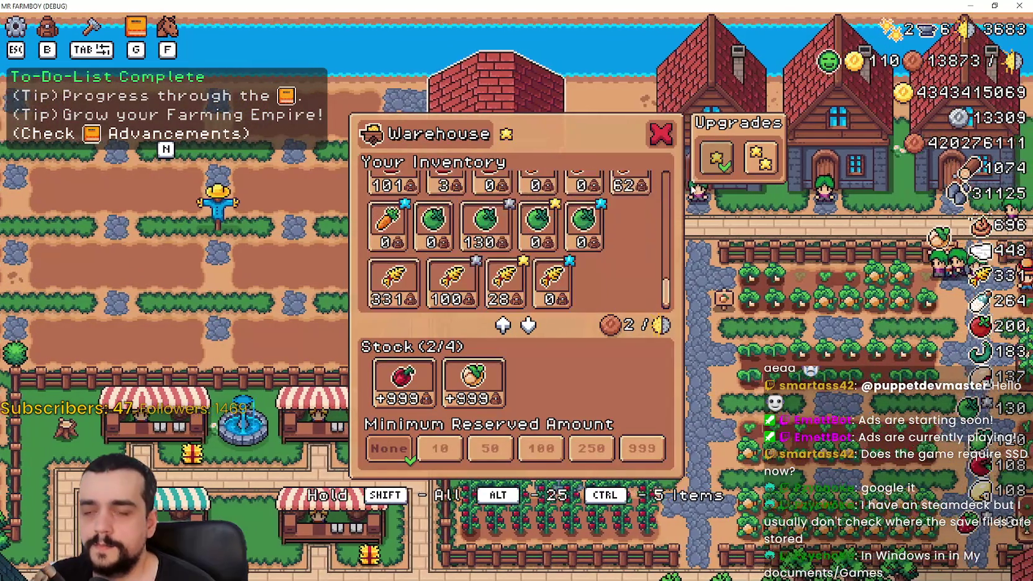
left_click(689, 186)
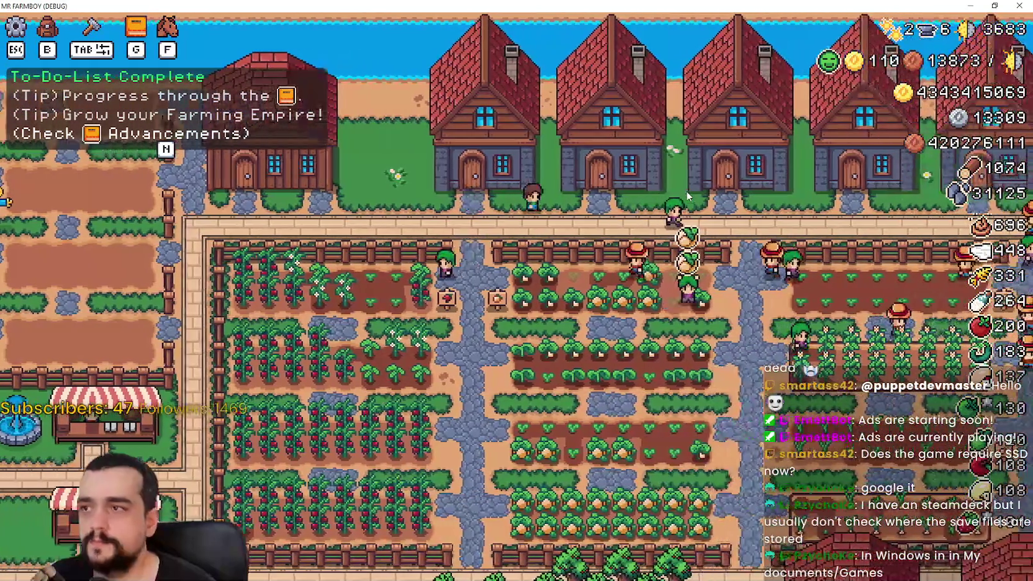
Step: Ride the horse to the Player House, view its horse advancements, then pause and exit to the title screen
key("f")
key("d")
key("d")
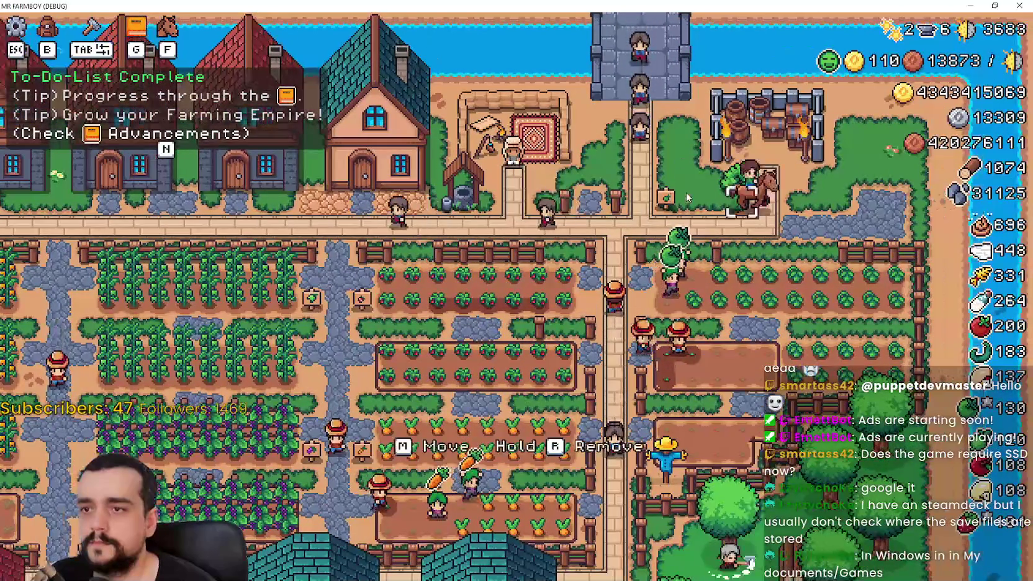
key("s")
key("a")
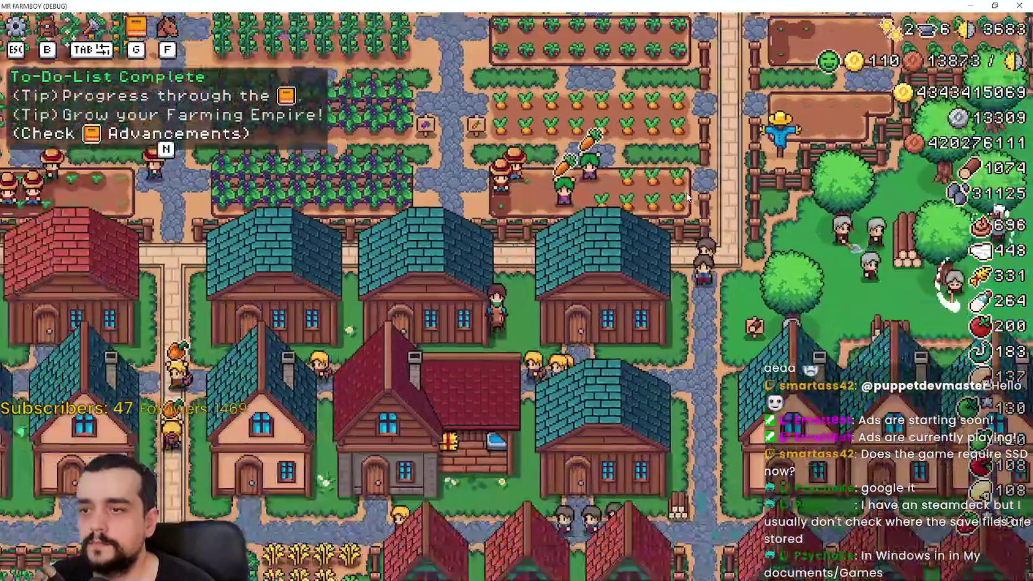
key("s")
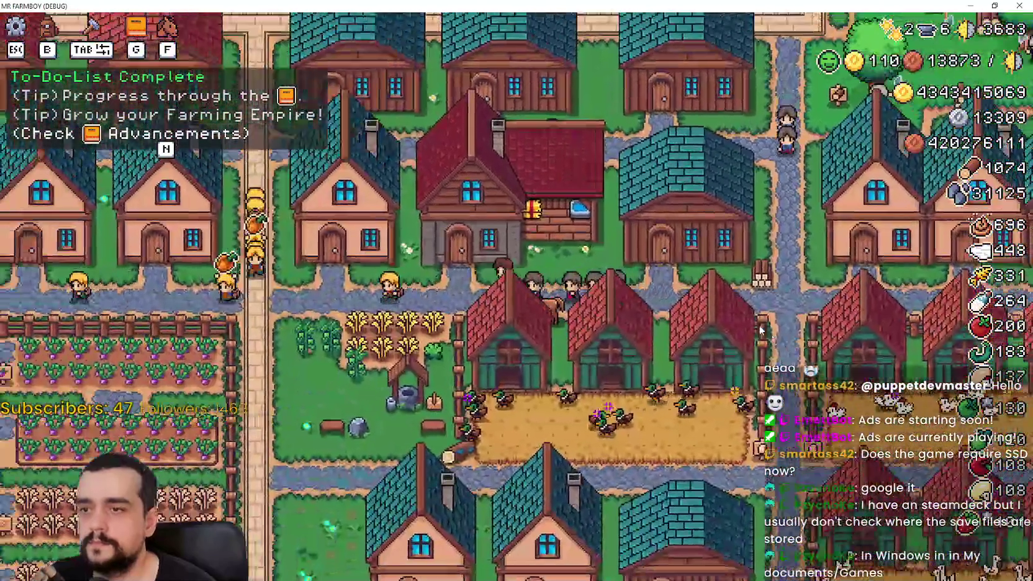
left_click(750, 319)
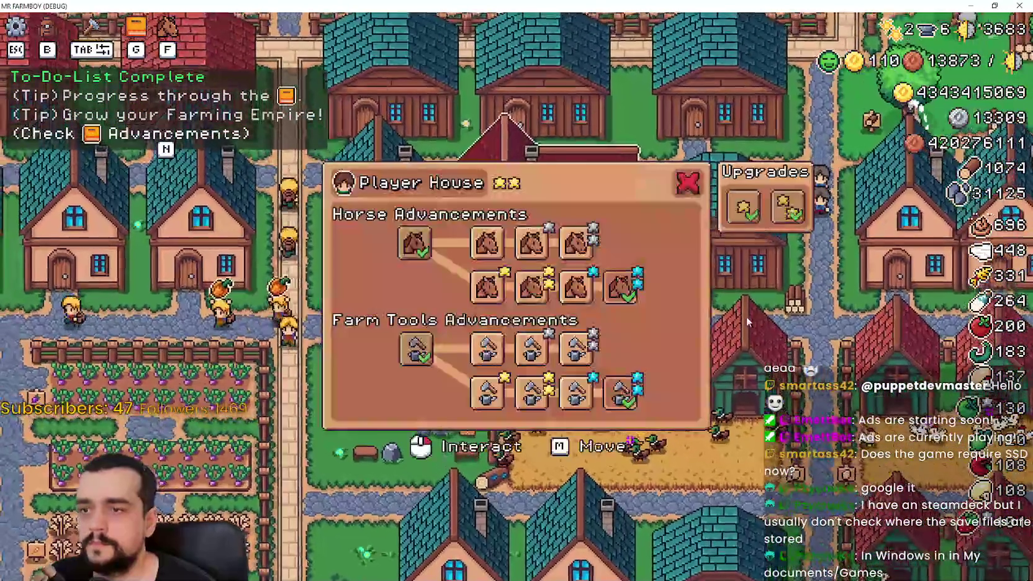
key("a")
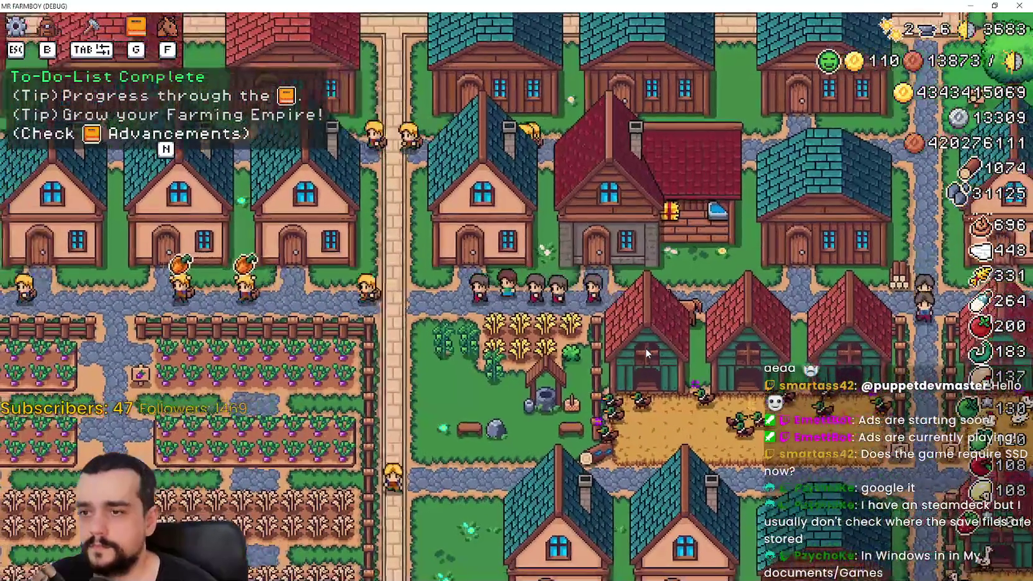
key("Escape")
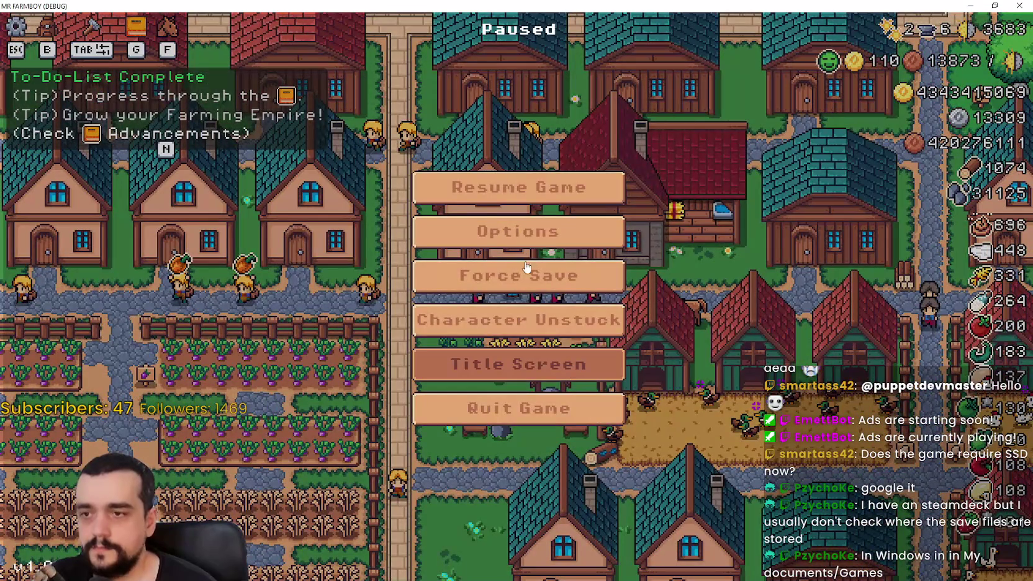
key("Return")
Step: Delete an old save, start a new Normal Mode game, maximize the window and begin farming
left_click(542, 274)
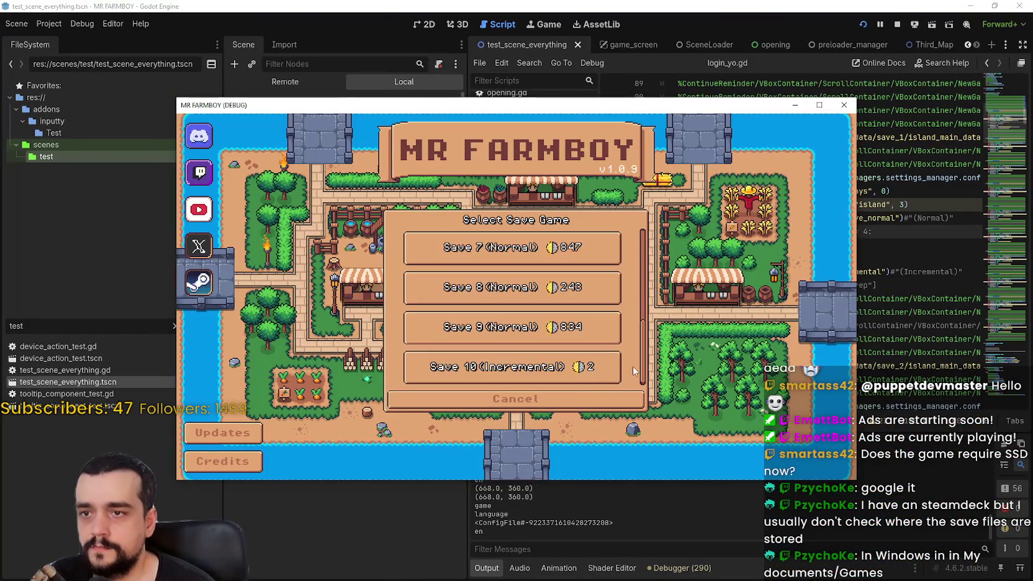
left_click(558, 375)
left_click(470, 321)
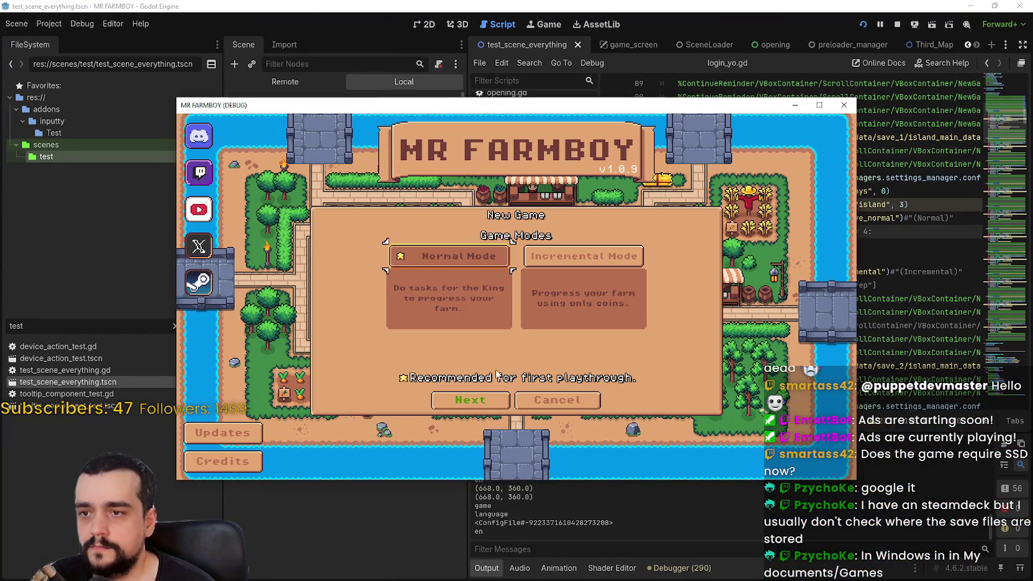
left_click(485, 402)
left_click(486, 404)
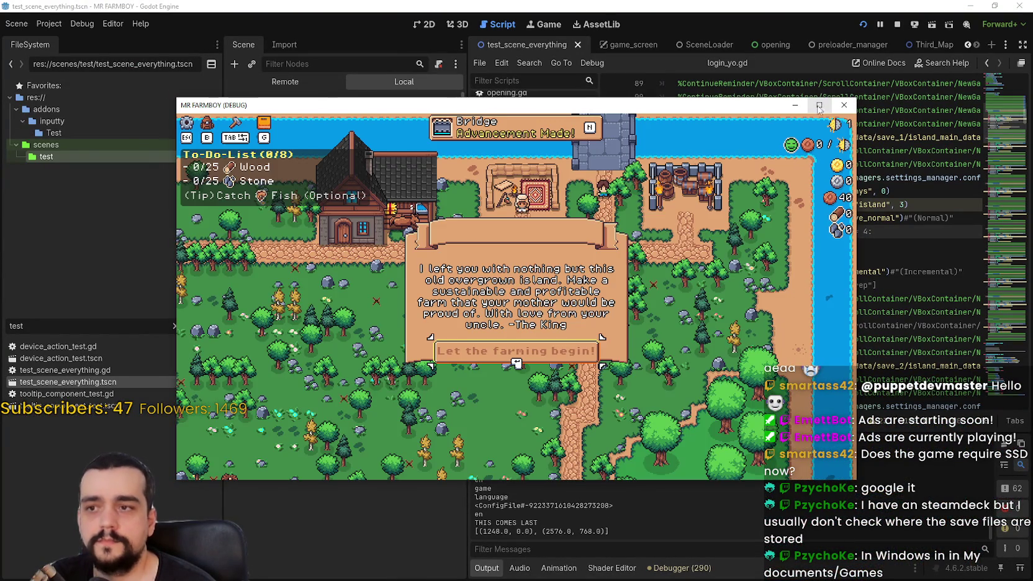
left_click(819, 106)
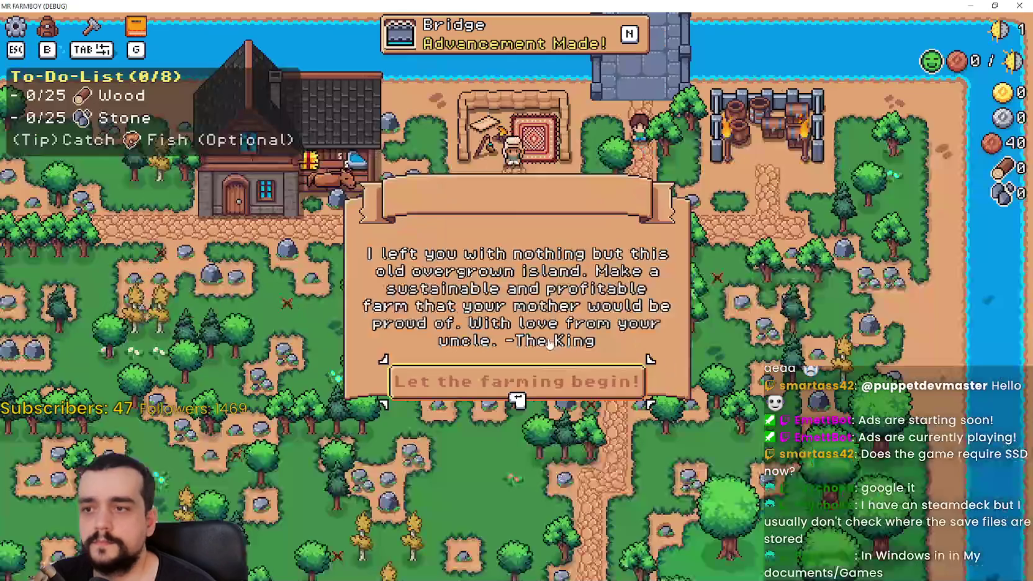
left_click(571, 383)
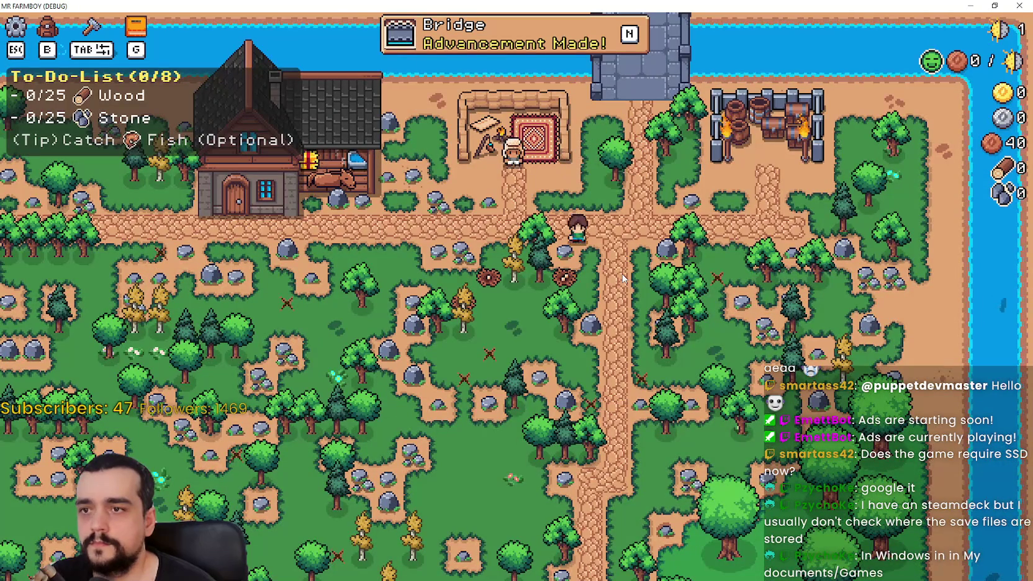
Step: Walk the farmer west and north-west, mining rocks for stone
key("s")
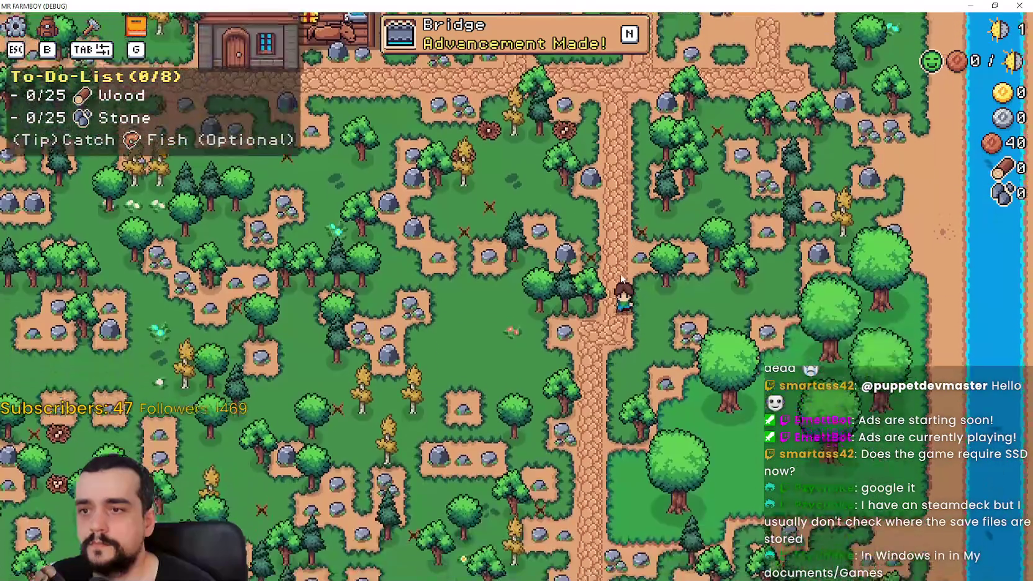
key("a")
key("w")
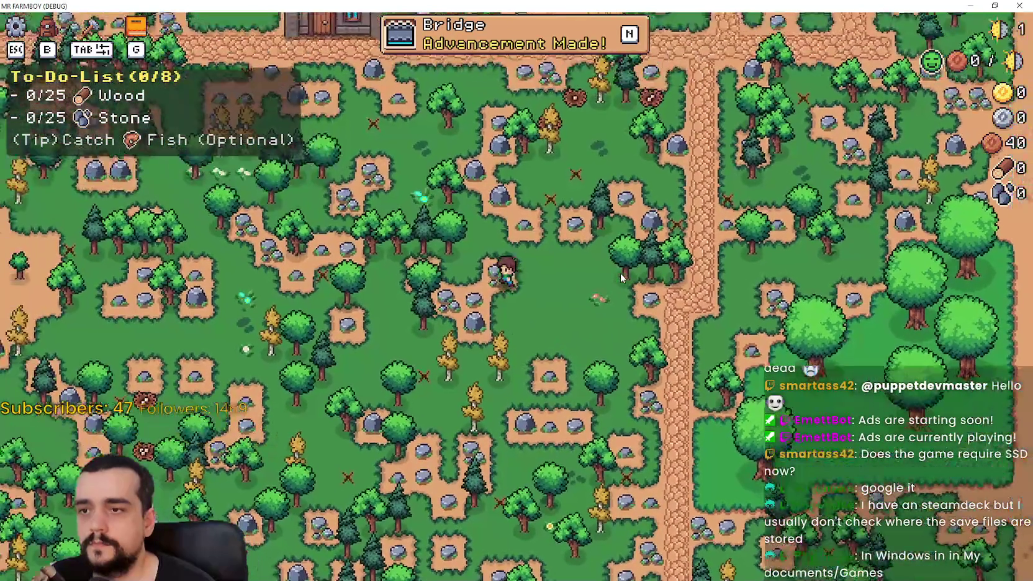
key("w")
key("a")
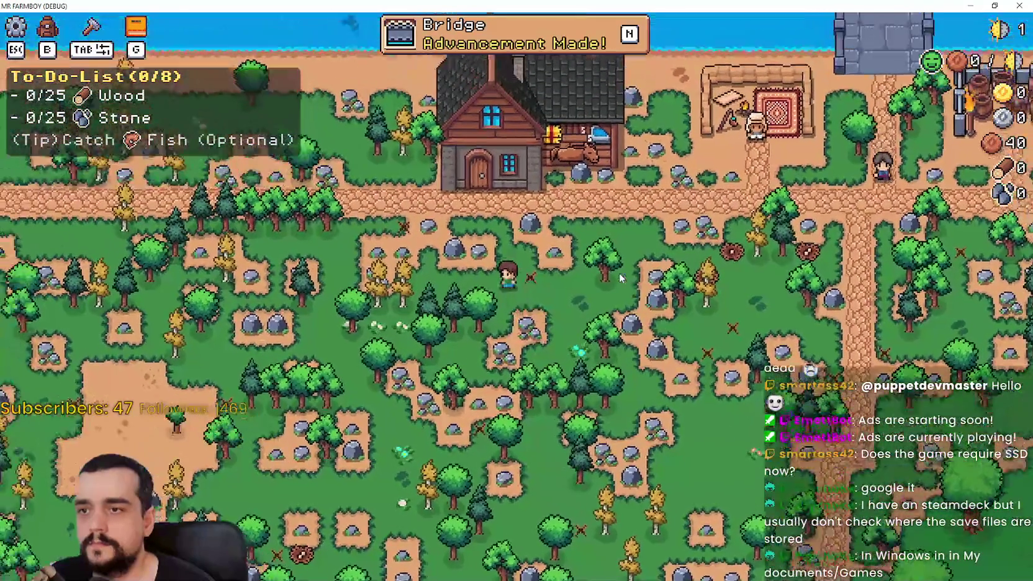
key("w")
key("a")
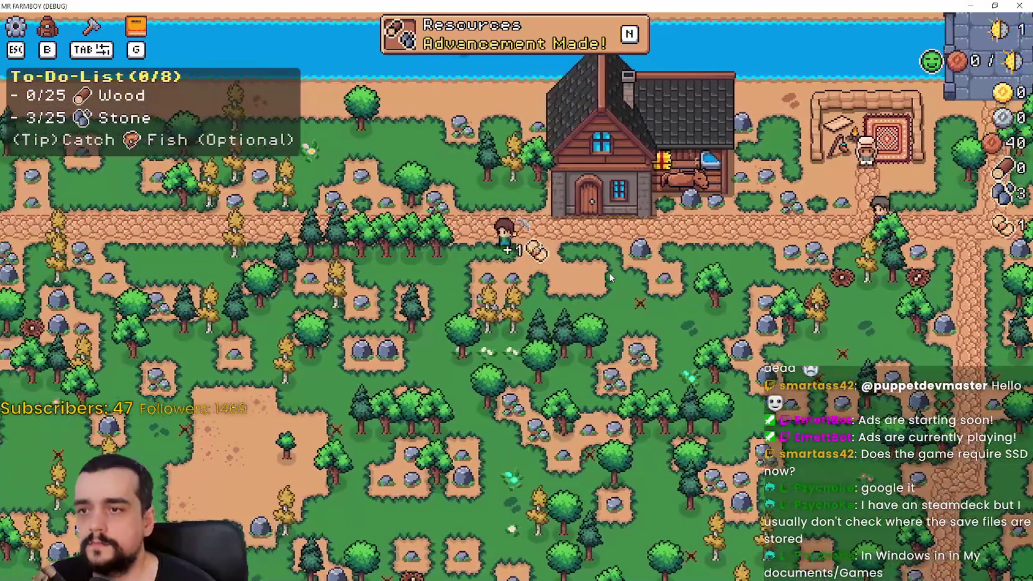
key("a")
key("w")
key("s")
key("a")
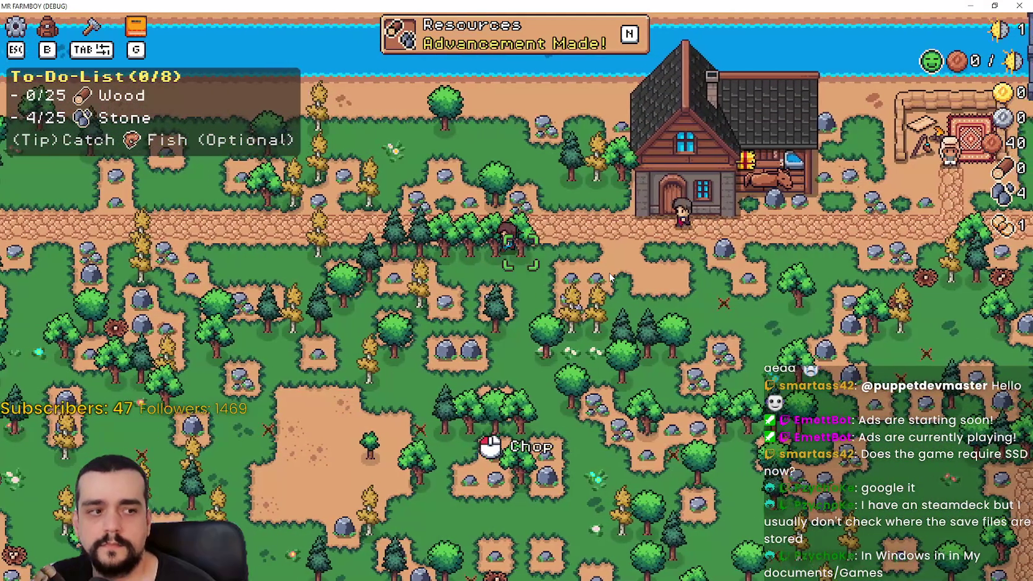
key("a")
Step: Chop trees for wood and mine more stone while walking east and west
left_click(610, 272)
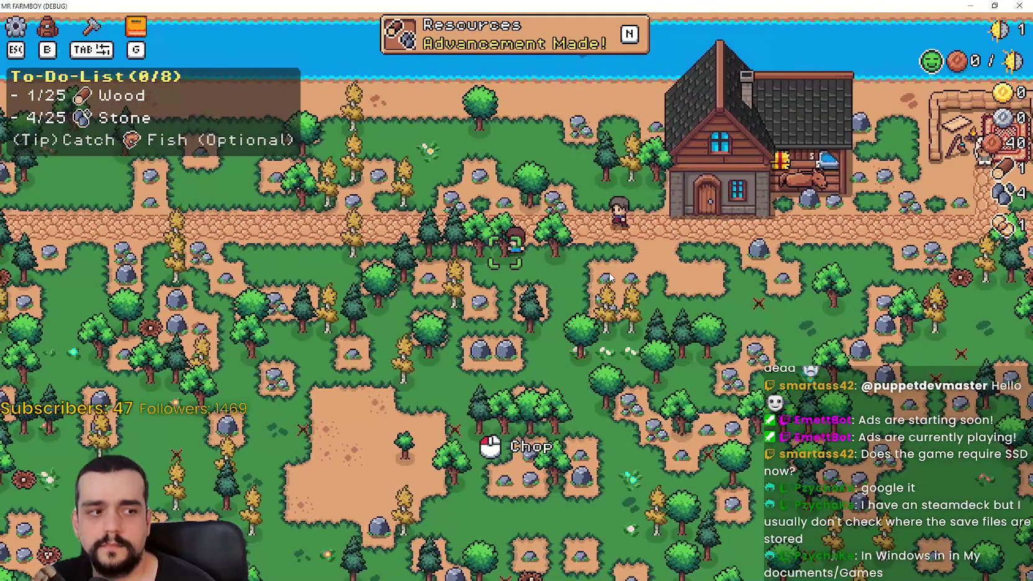
key("d")
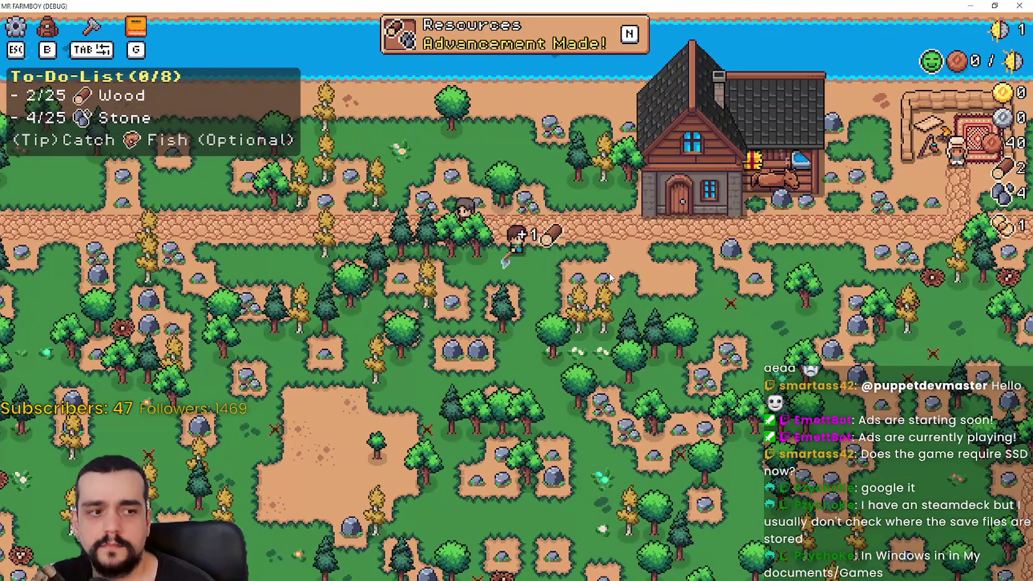
key("d")
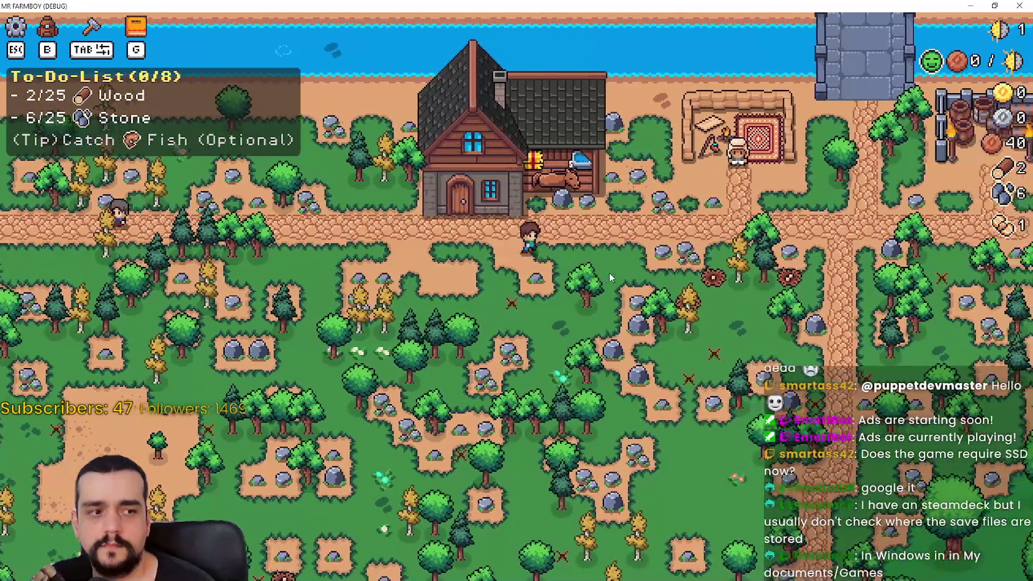
key("a")
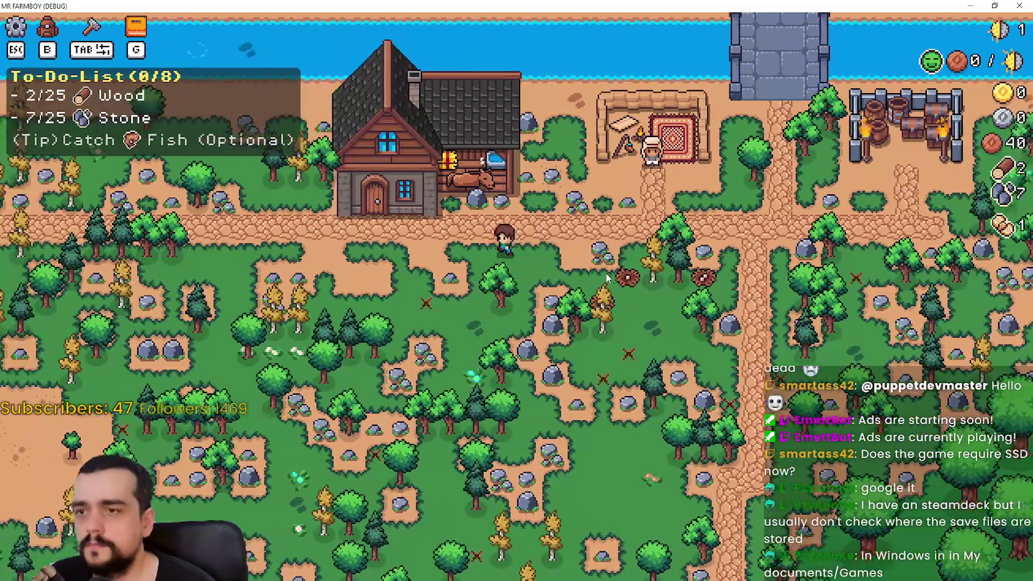
key("a")
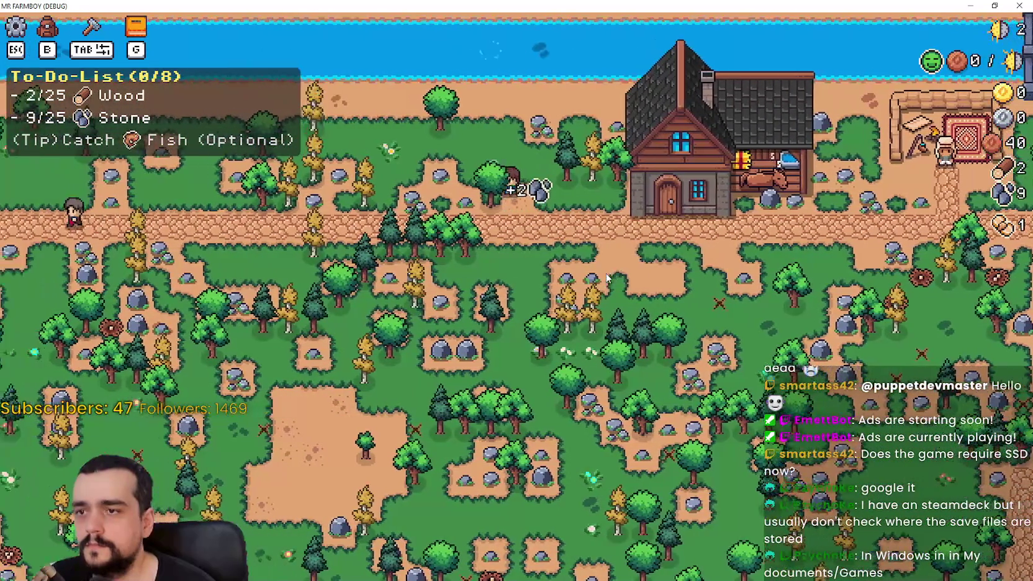
key("a")
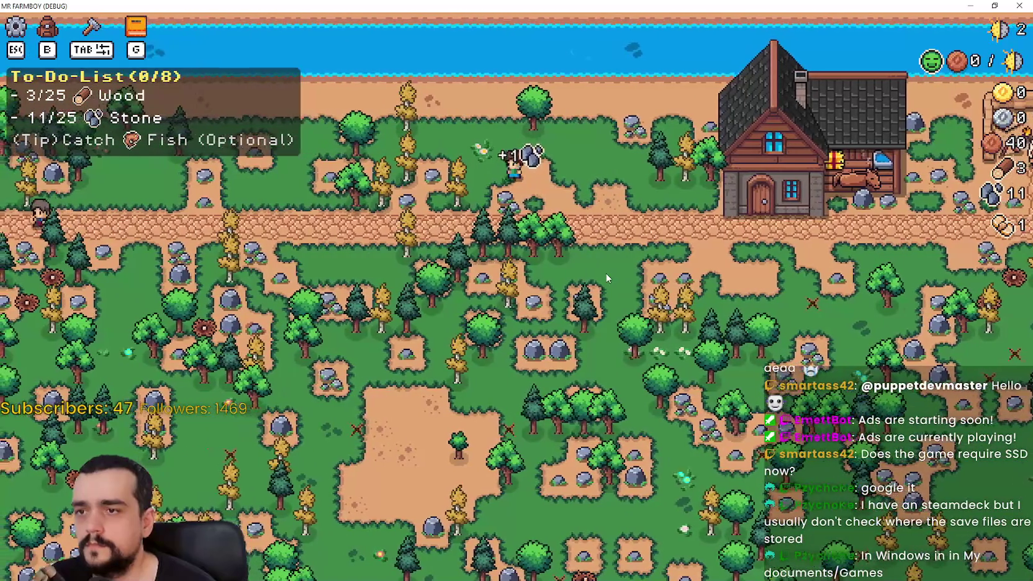
key("a")
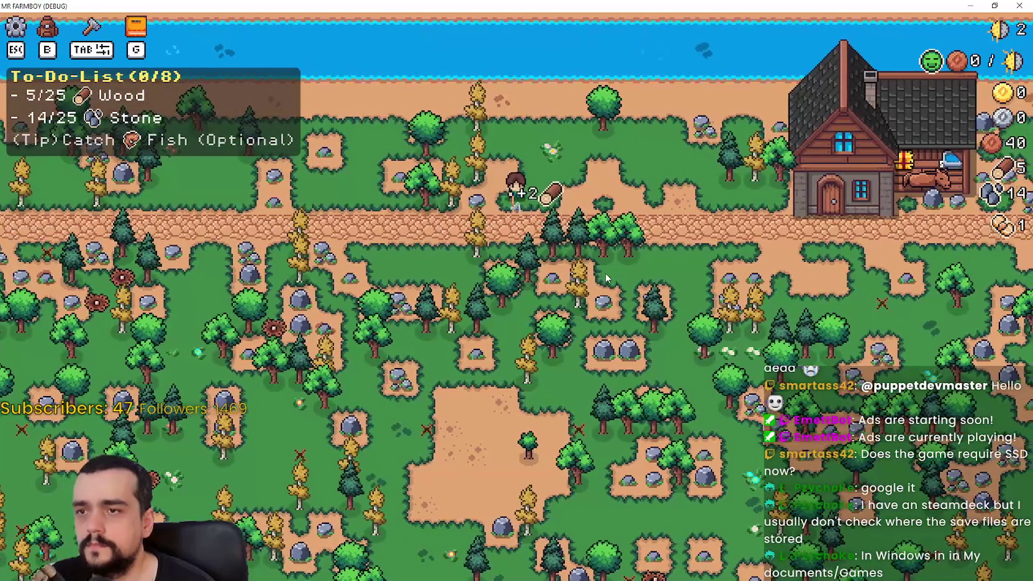
key("s")
key("d")
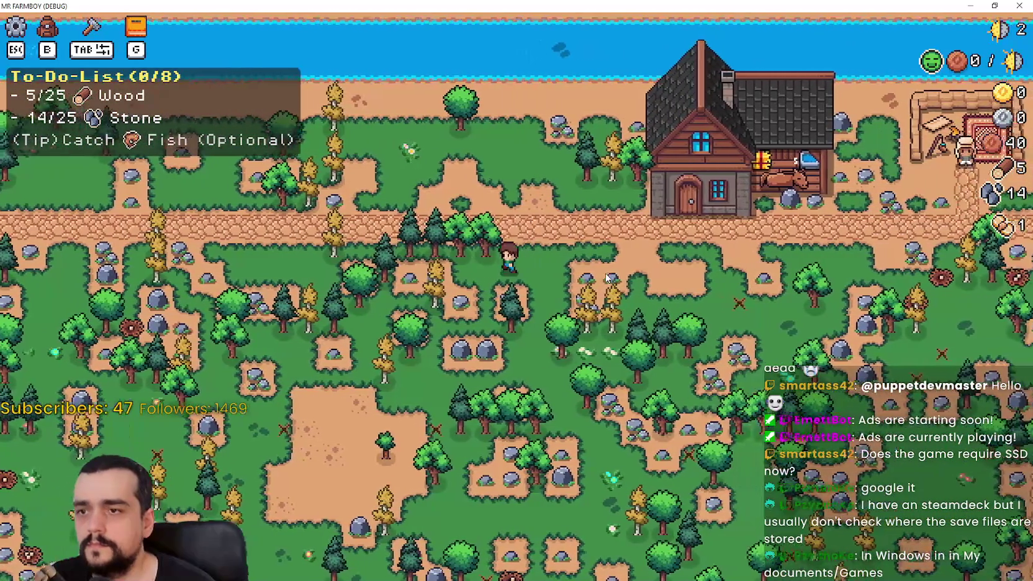
key("d")
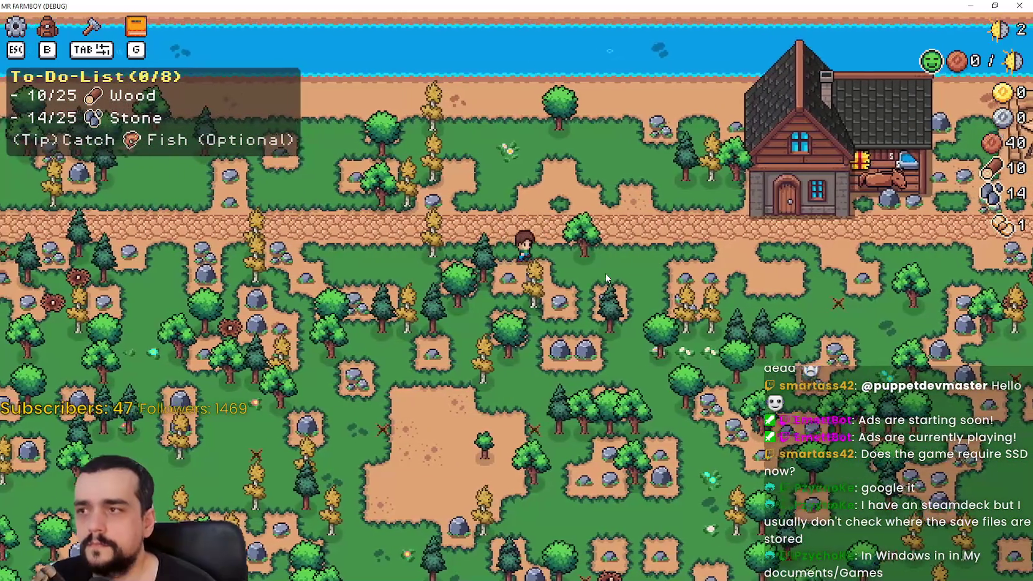
key("d")
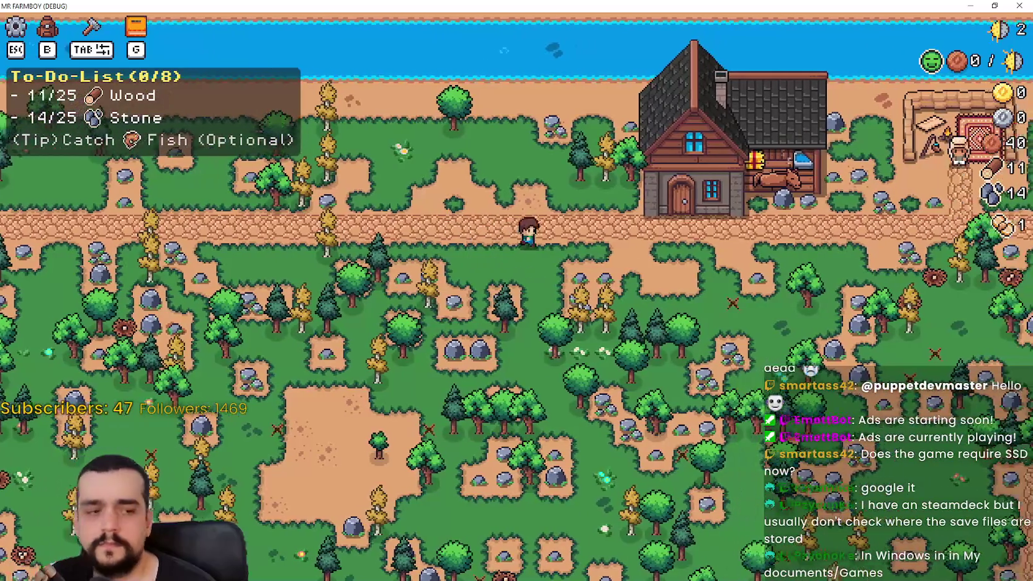
key("w")
key("d")
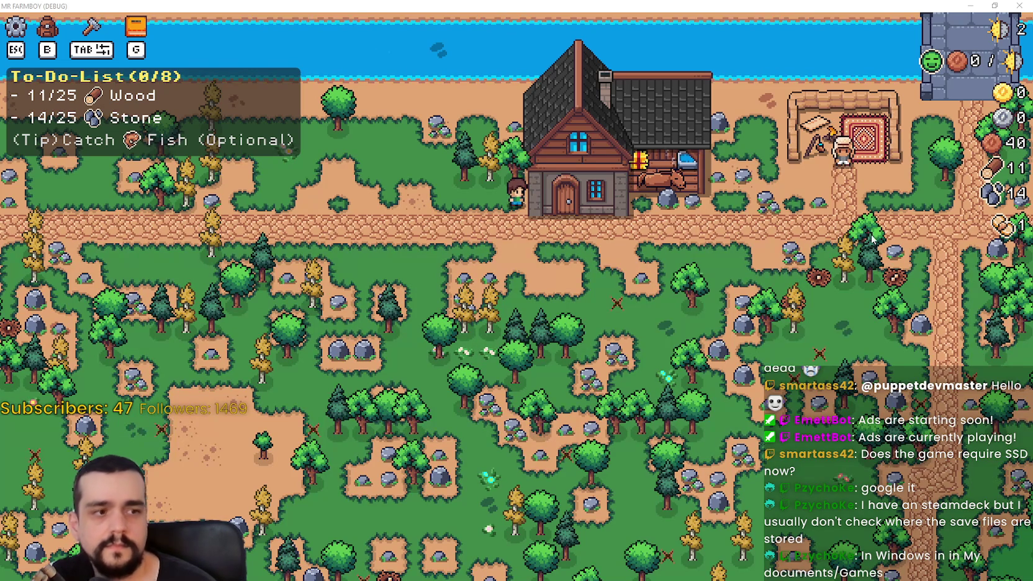
Step: Chop more wood to the west to reach 11/25 Wood and 14/25 Stone, then bring up Crafting
key("a")
key("w")
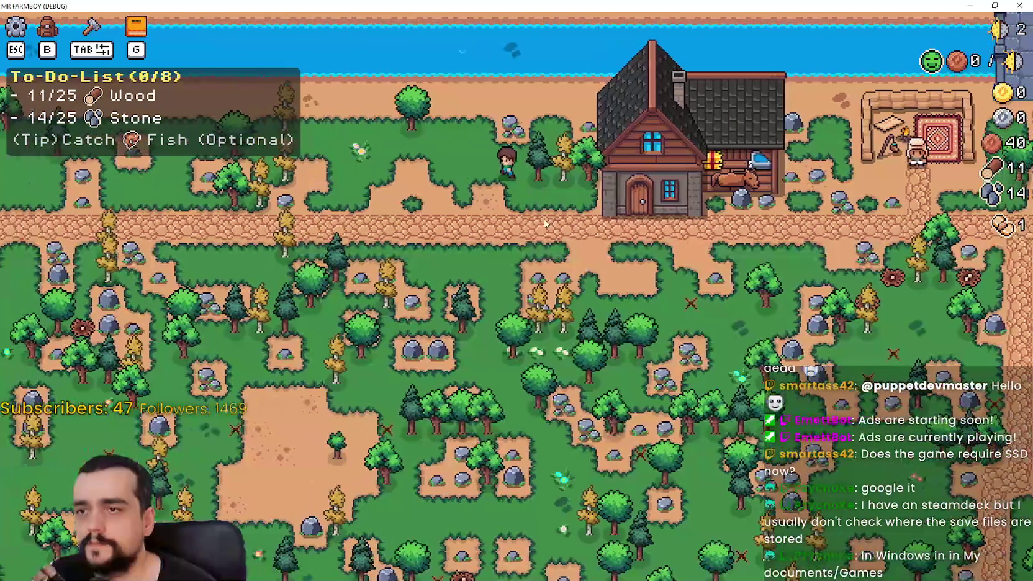
key("a")
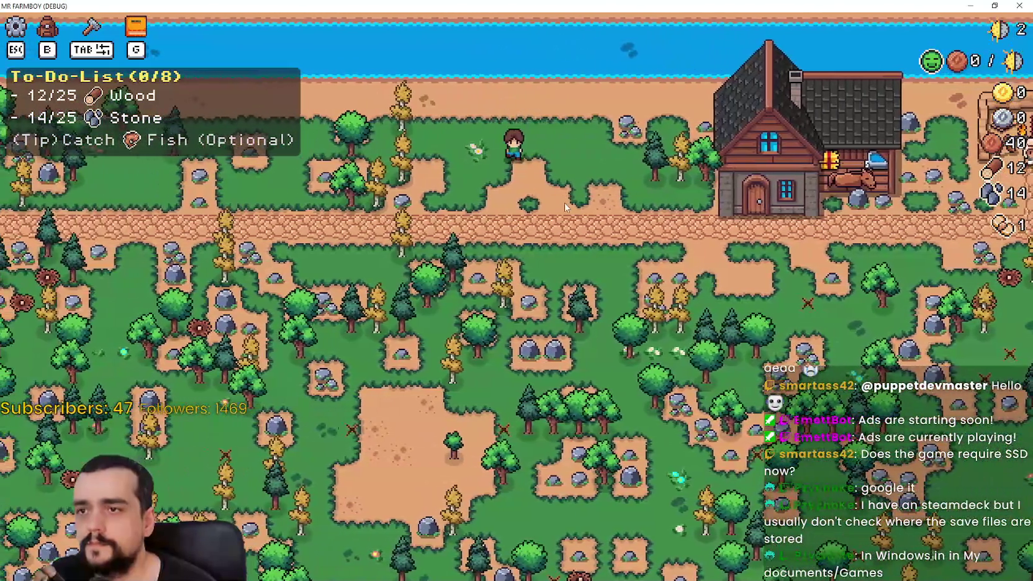
key("Tab")
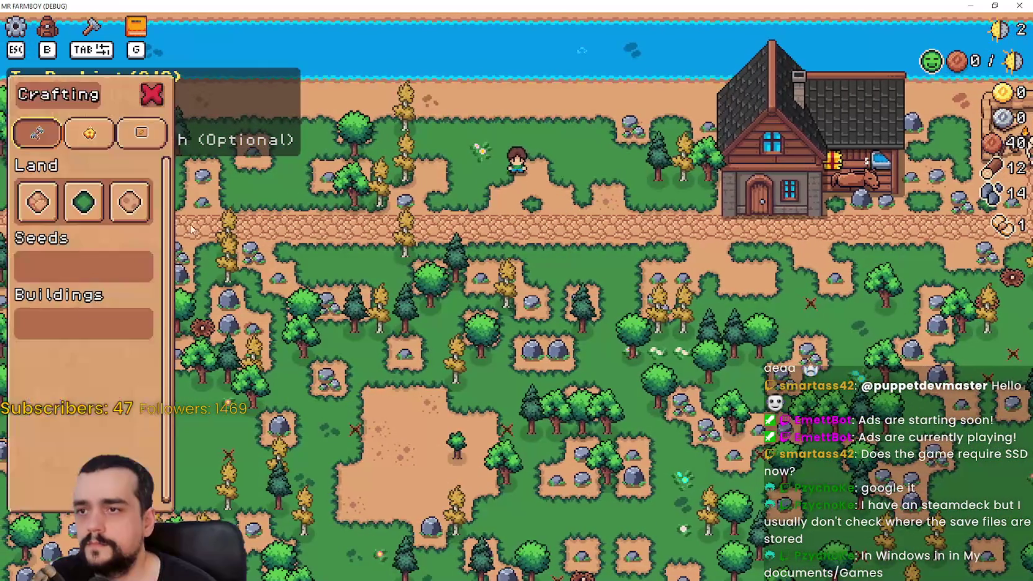
Step: Browse the crafting lists: road tile, Decorations, then back to Land
key("d")
key("s")
left_click(38, 202)
left_click(89, 132)
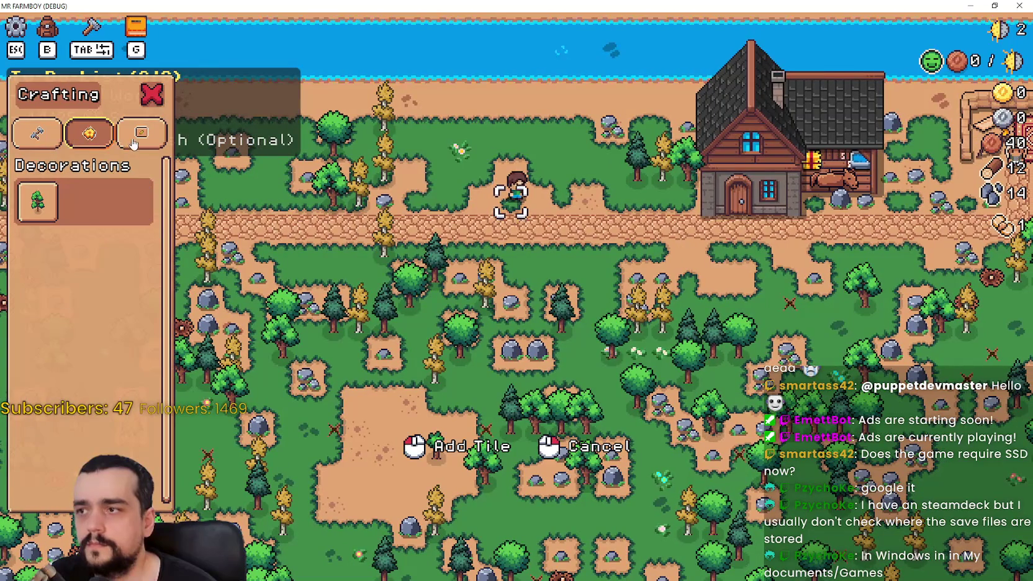
left_click(38, 133)
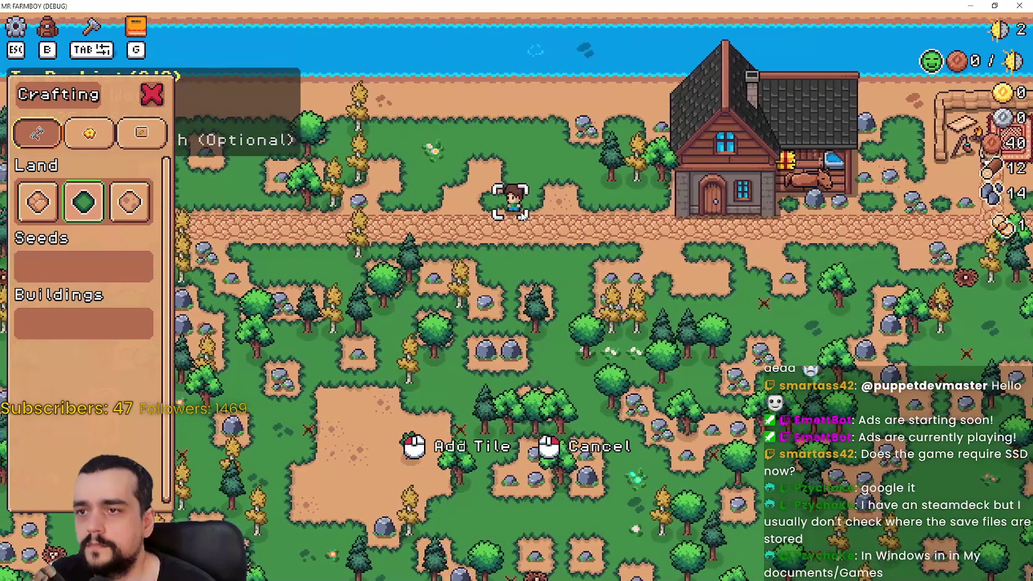
Step: Chop trees and mine rocks to the west for more wood and stone
key("w")
key("a")
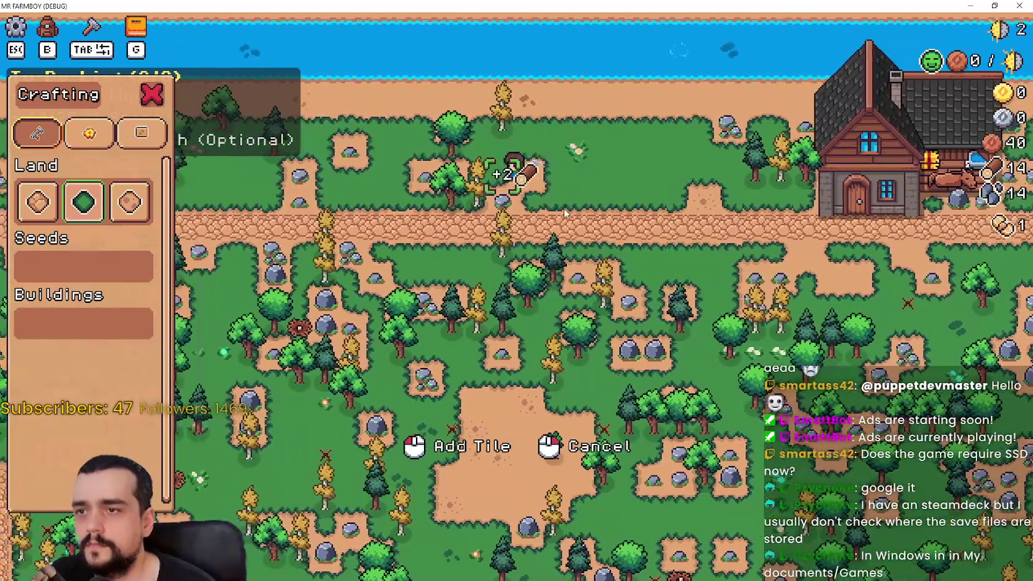
key("a")
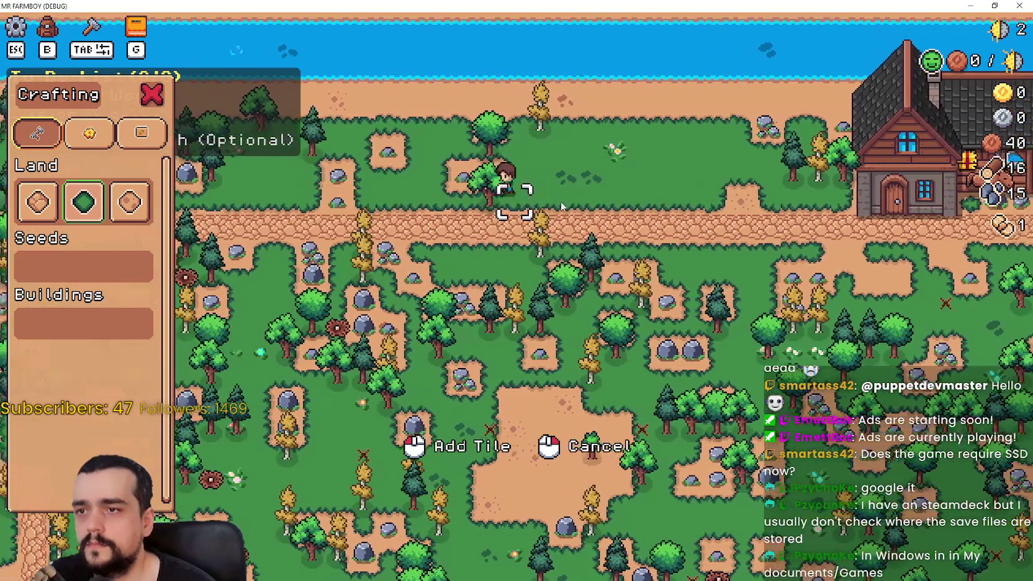
key("a")
key("w")
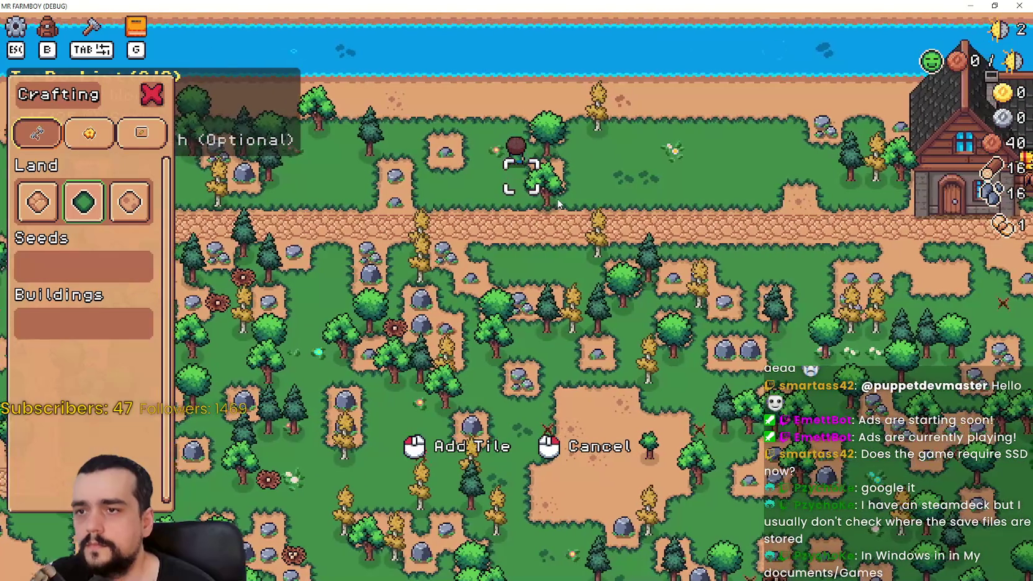
key("a")
key("w")
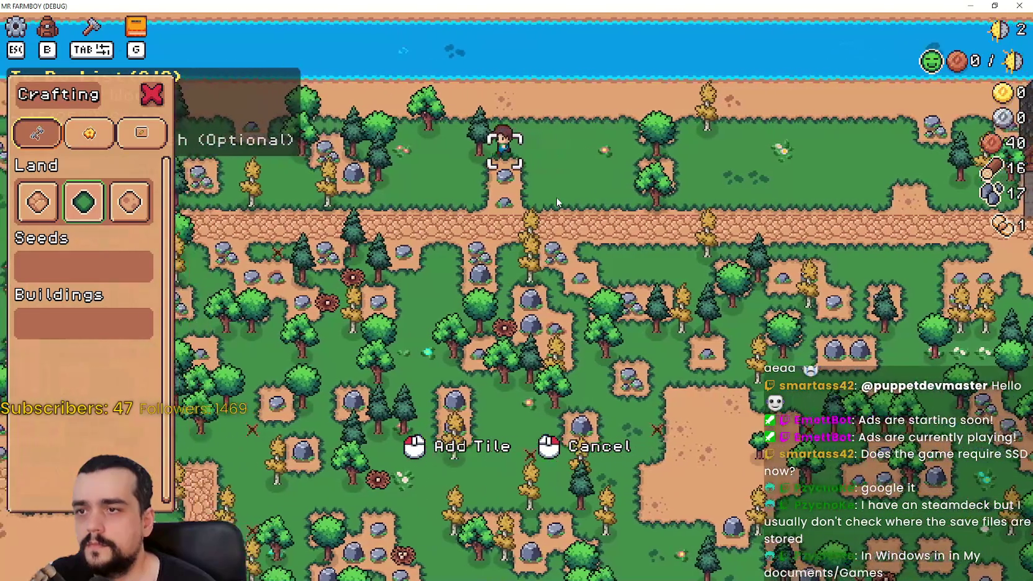
key("d")
key("w")
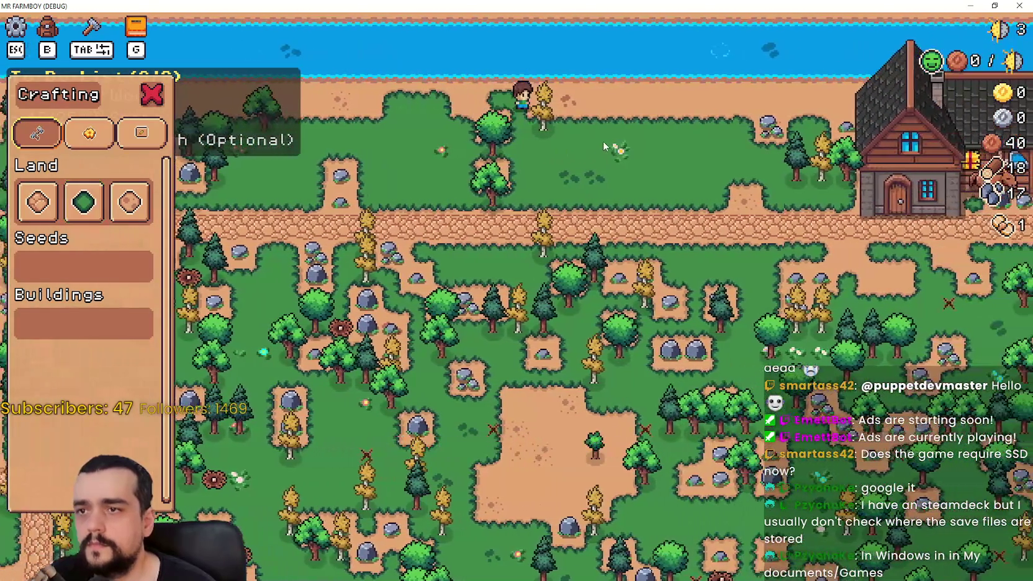
key("a")
key("s")
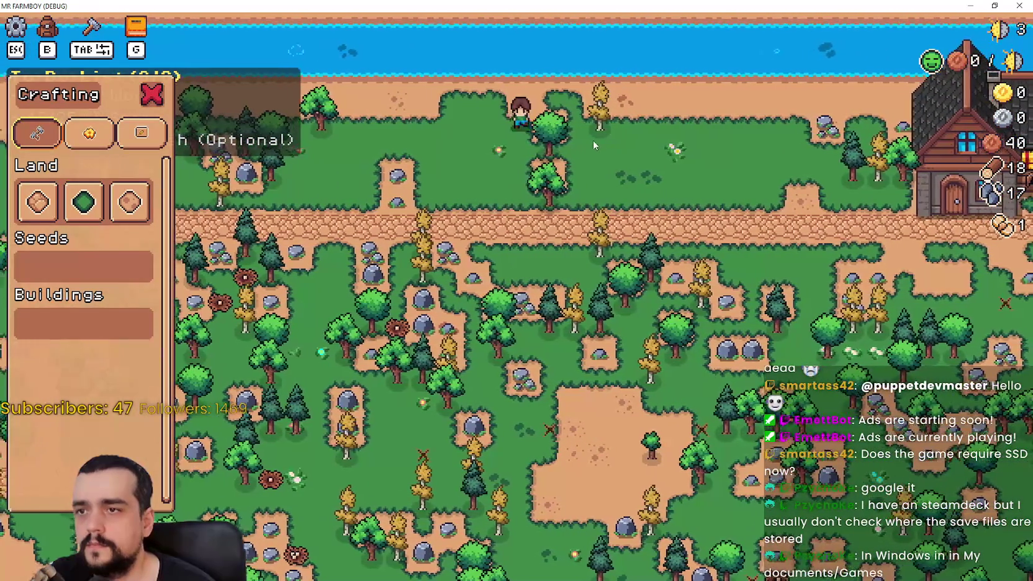
Step: Reach Wood 26/25 and Stone 22/25 near the house, then pause the game
key("d")
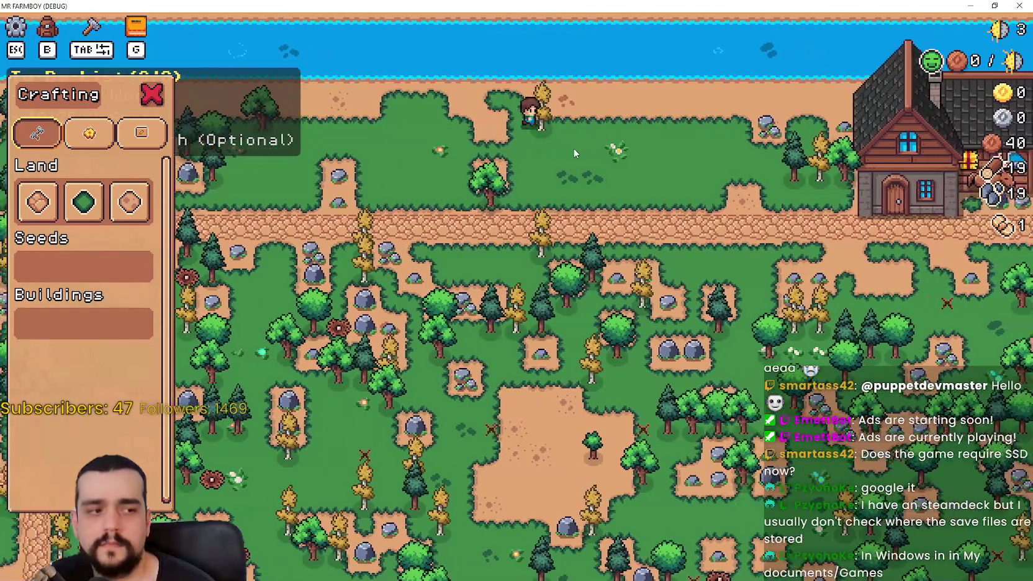
key("d")
key("s")
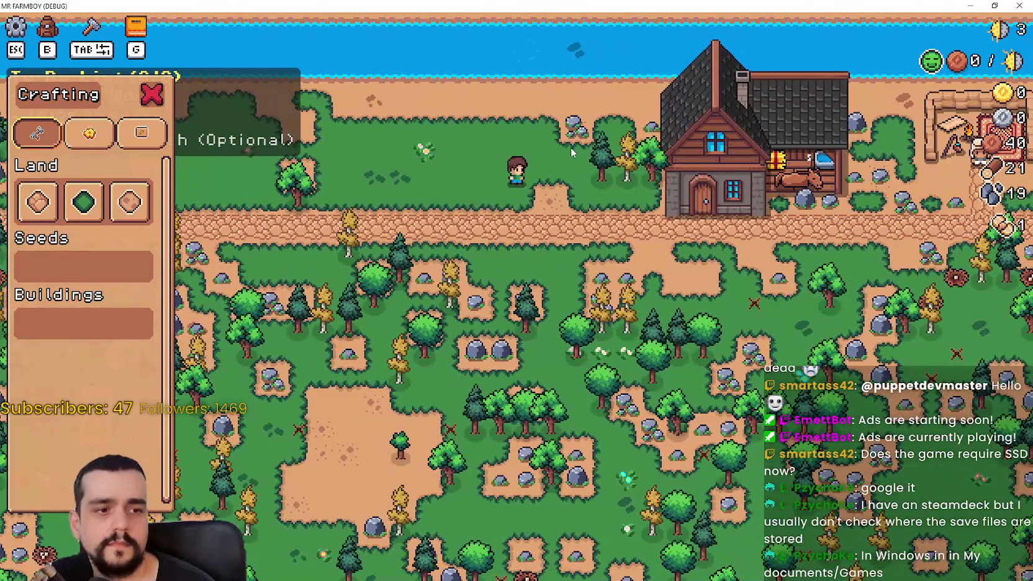
key("d")
key("s")
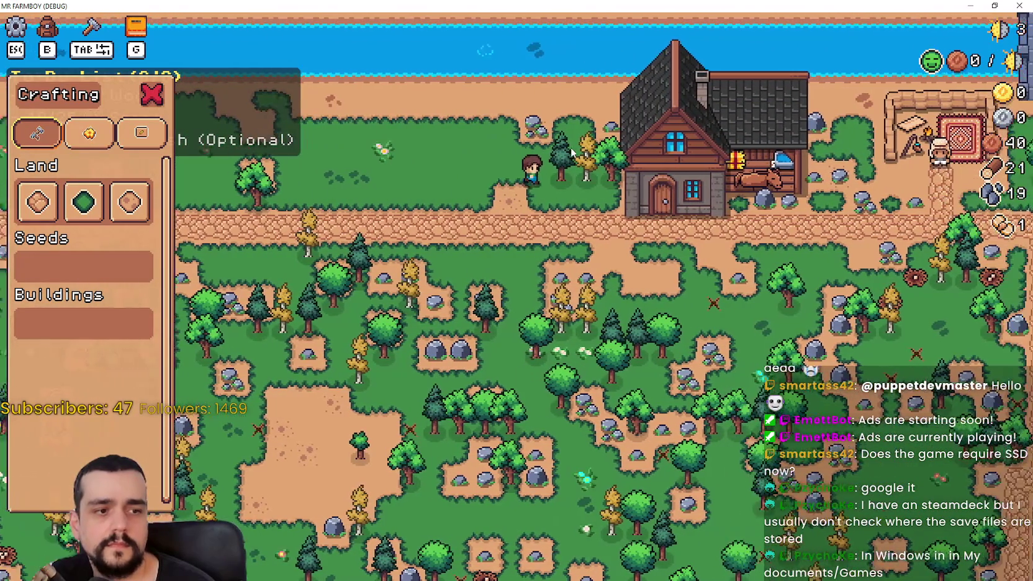
key("w")
key("d")
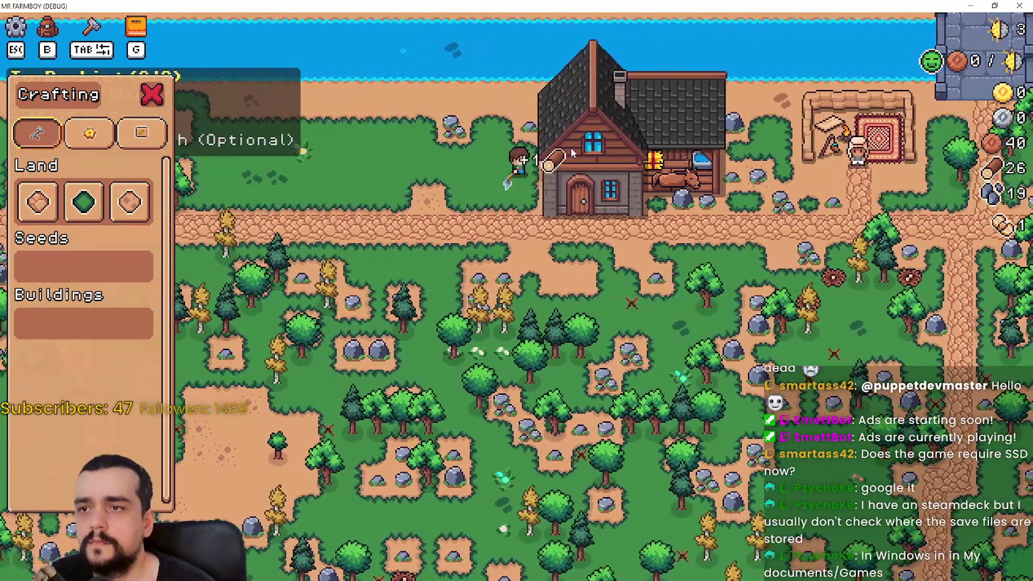
key("w")
key("a")
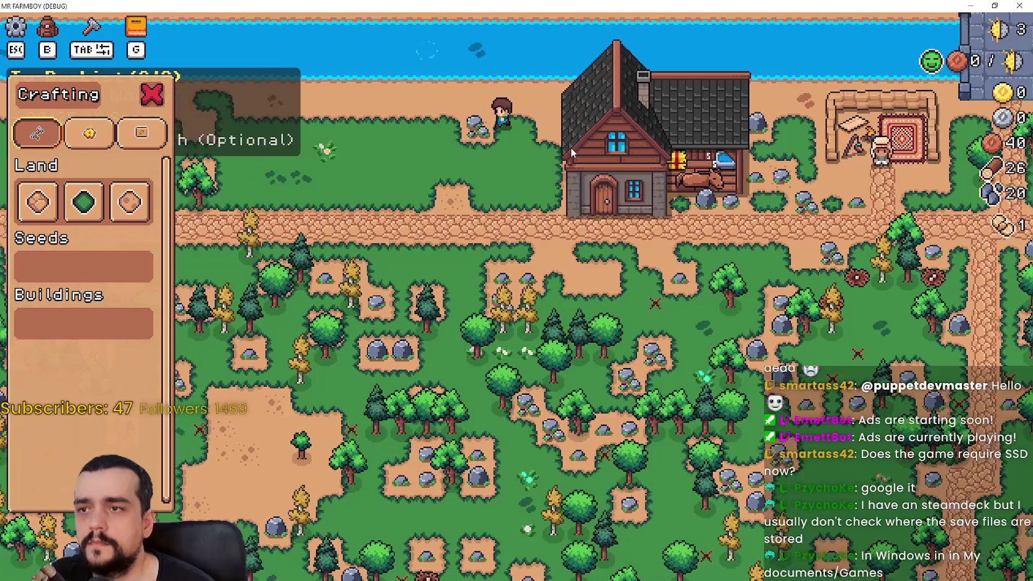
key("s")
key("a")
key("Tab")
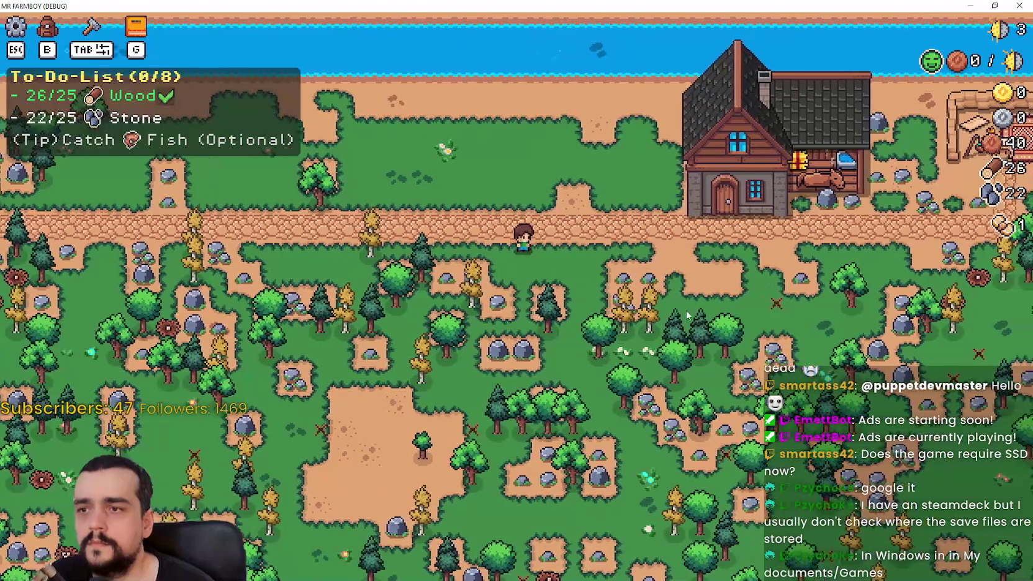
key("Escape")
Step: Quit to the title screen, delete Save 10 and create a new save there
left_click(624, 365)
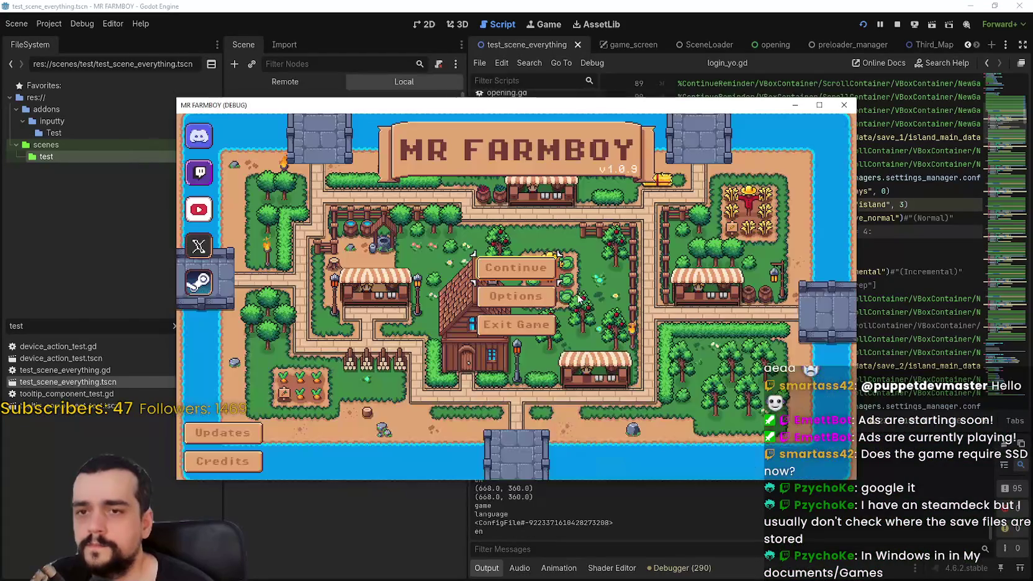
left_click(516, 279)
scroll(613, 371, "down", 5)
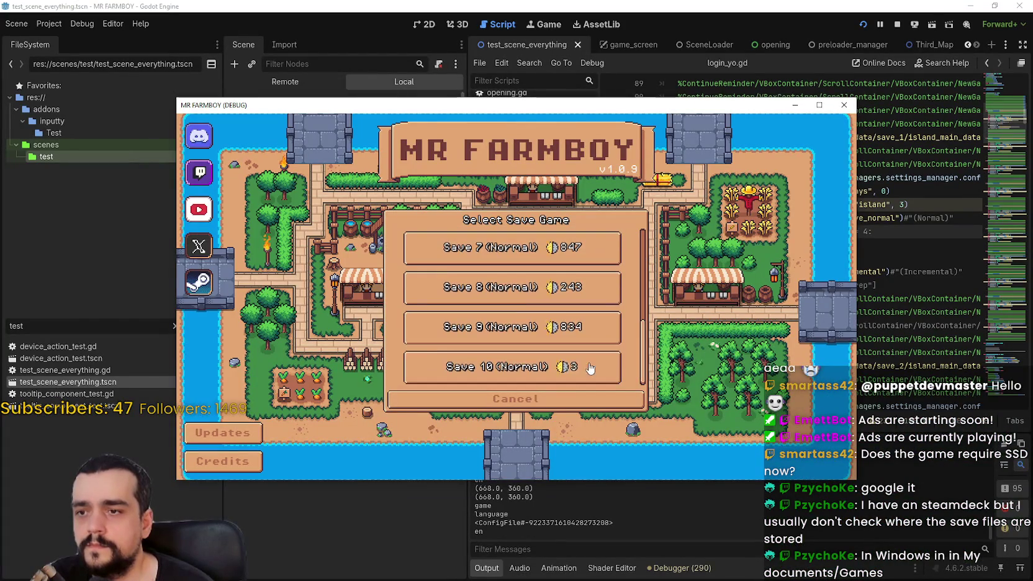
left_click(568, 375)
left_click(483, 336)
left_click(480, 371)
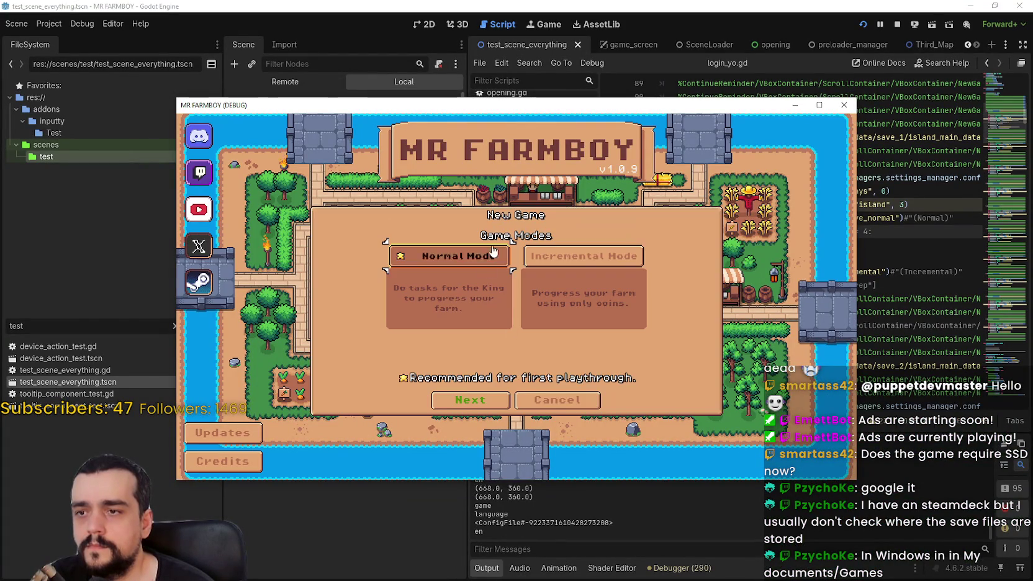
Step: Start it in Normal Mode with Balanced economy, dismiss the King's letter and maximize the window
left_click(469, 401)
left_click(475, 403)
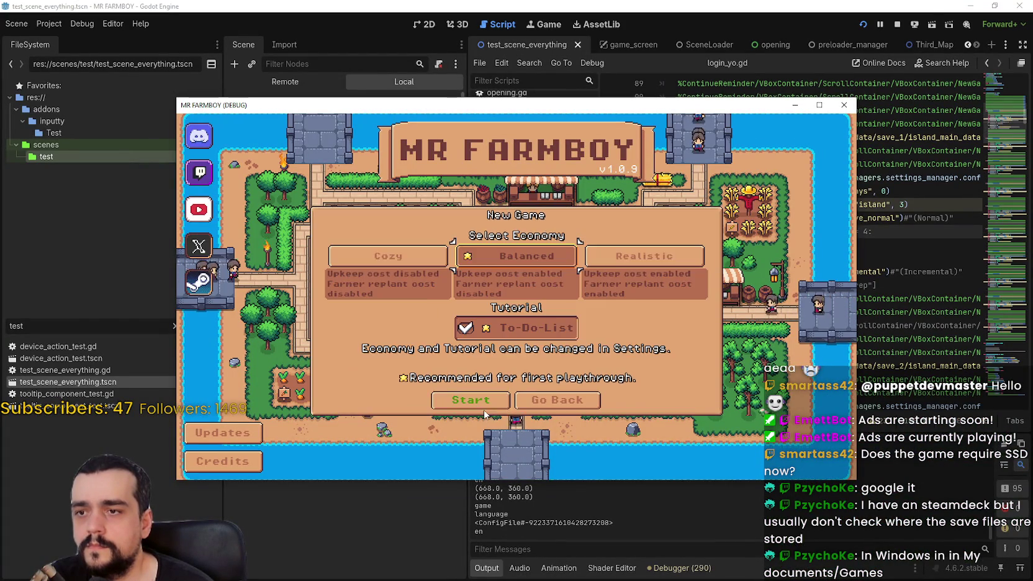
left_click(496, 404)
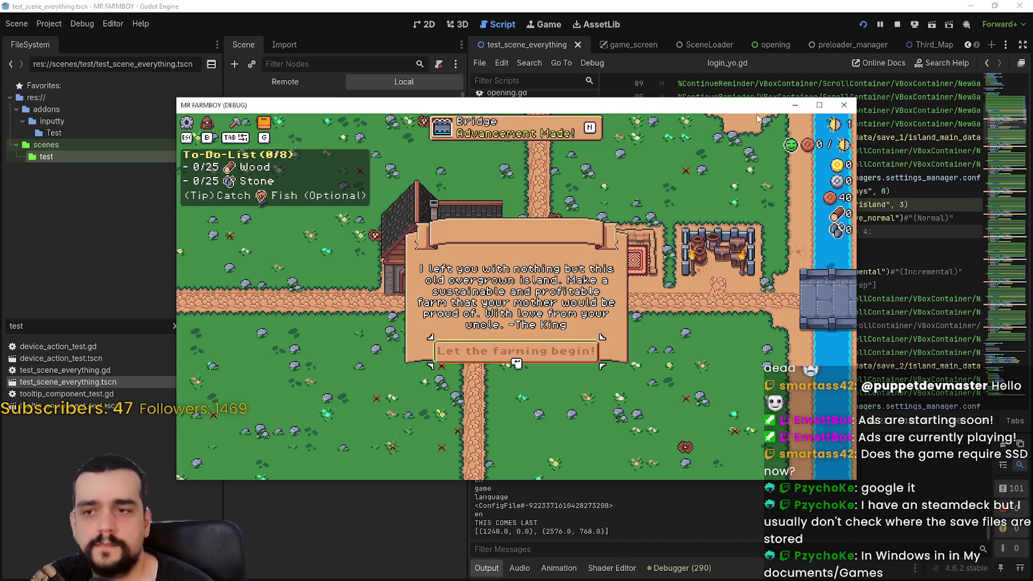
left_click(577, 356)
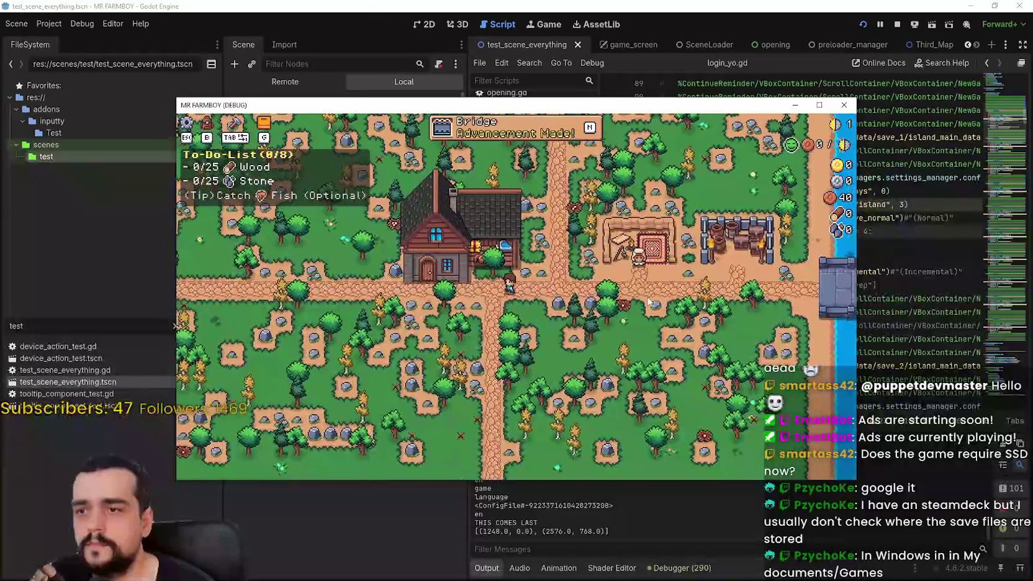
left_click(478, 230)
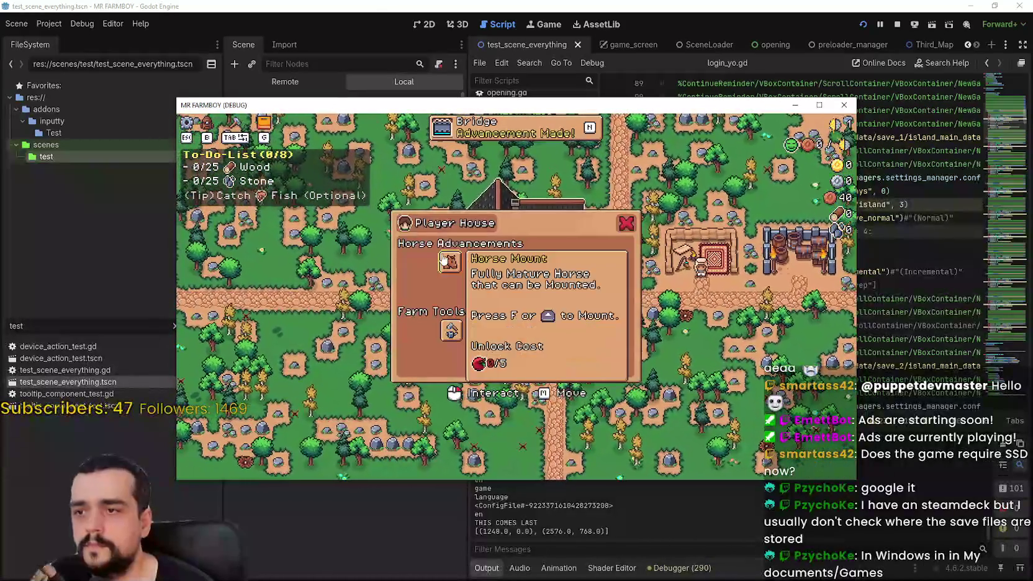
key("a")
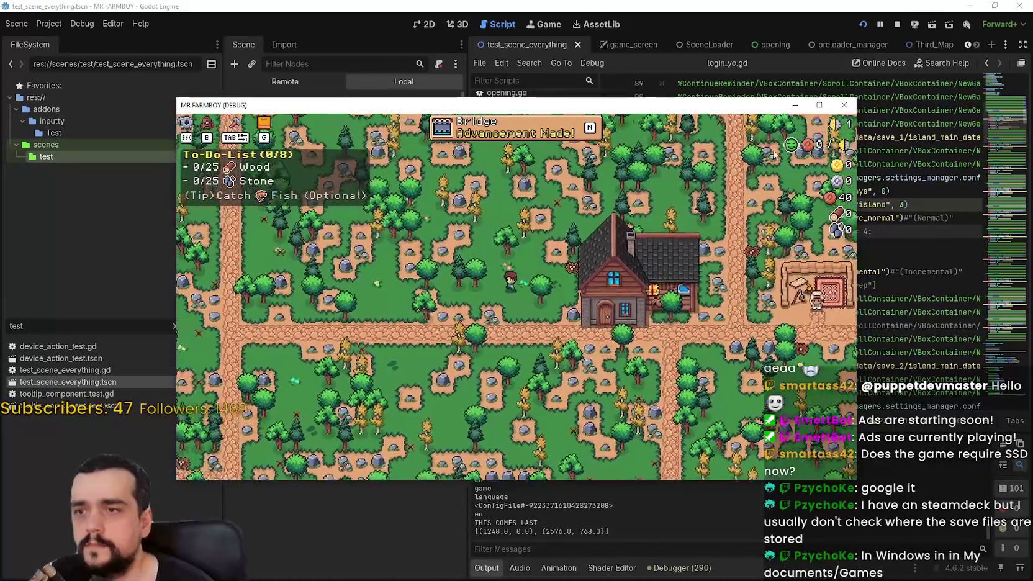
key("super+Up")
Step: Select the Grass Tile in crafting and walk around picking up stone
key("b")
key("a")
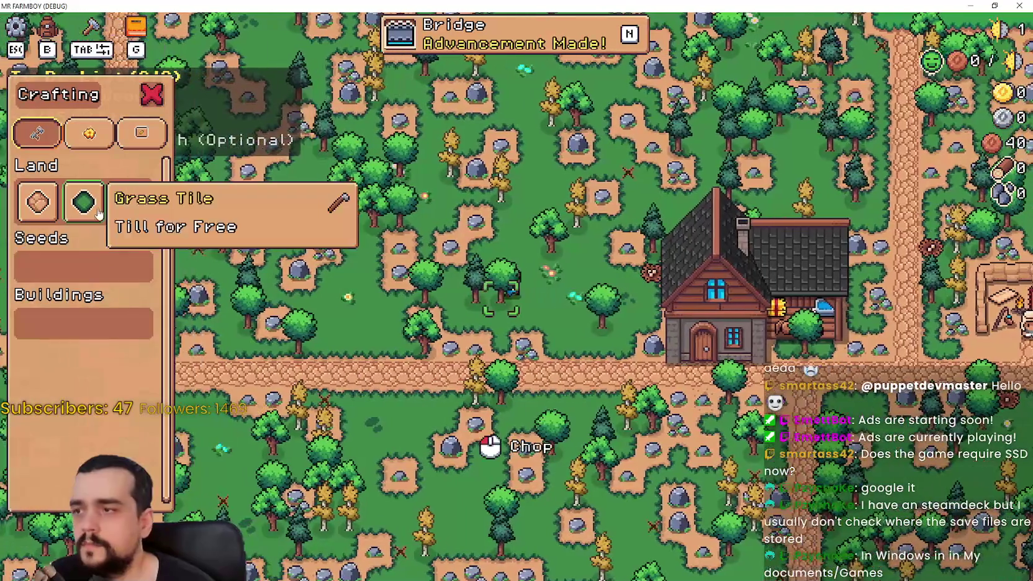
key("Return")
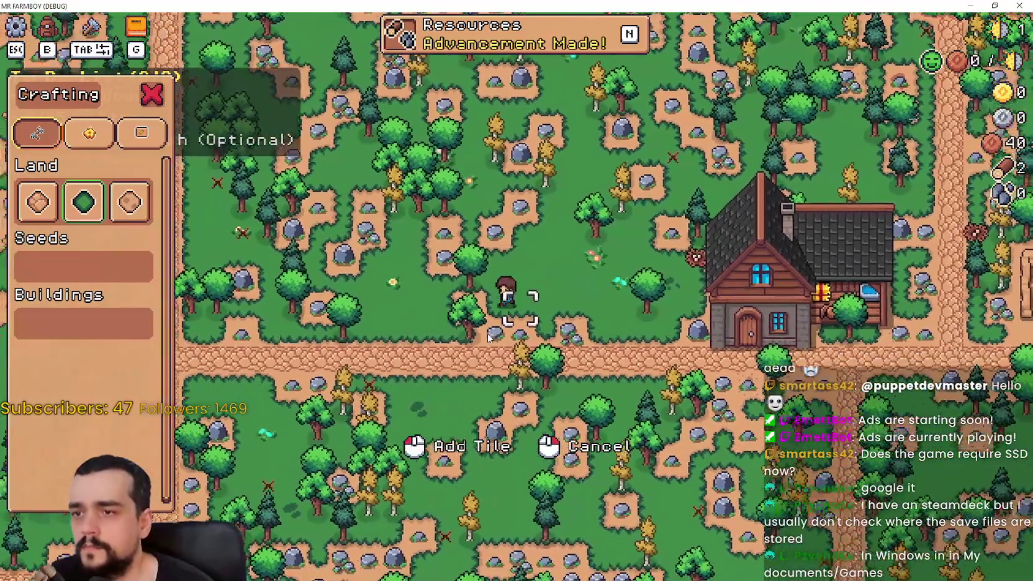
key("s")
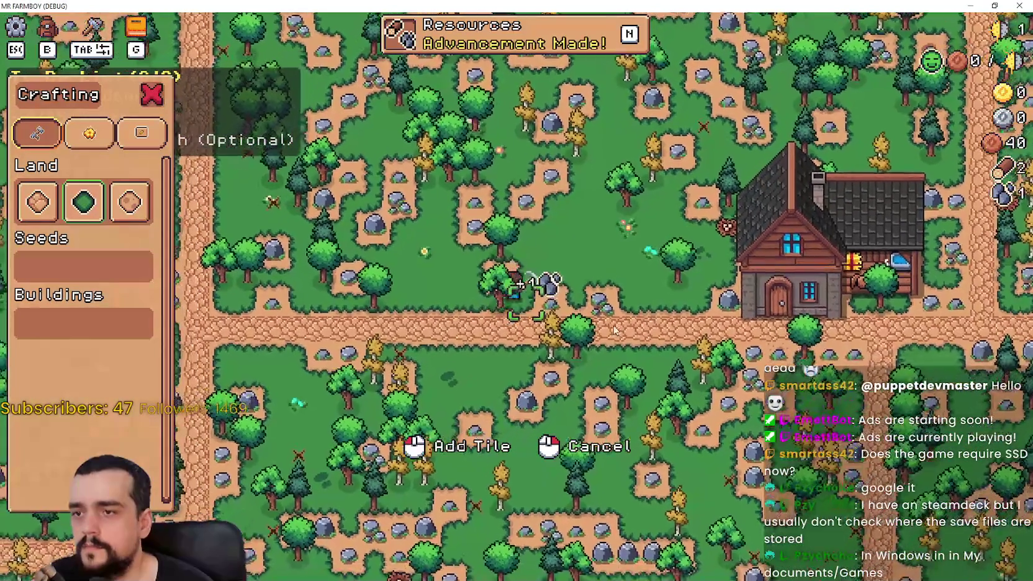
key("a")
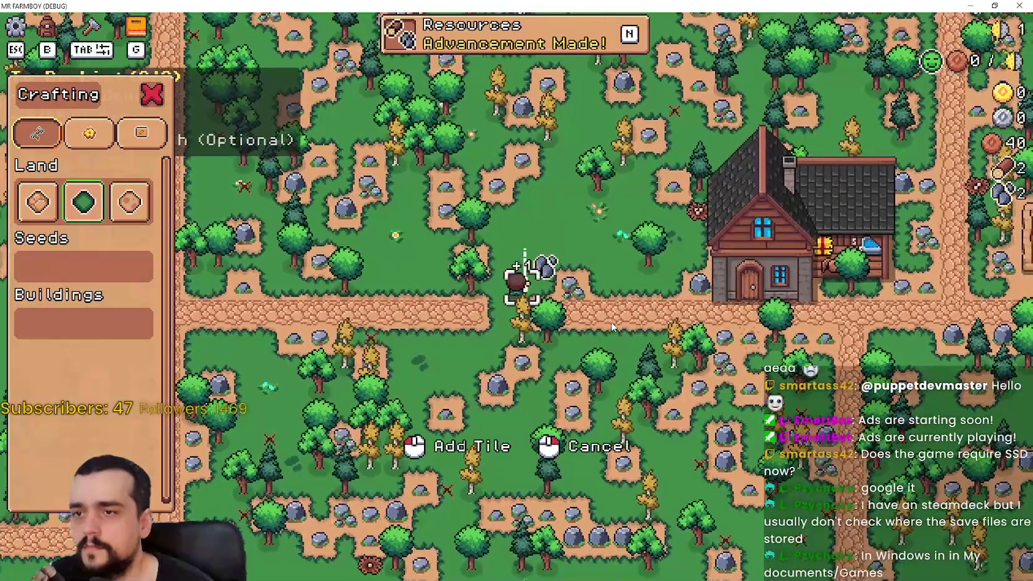
key("d")
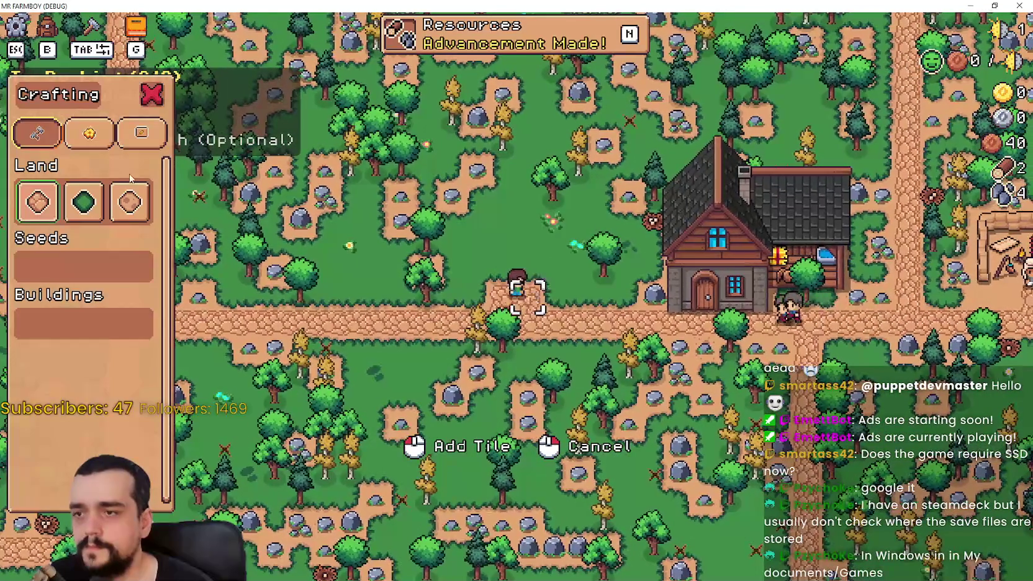
key("a")
key("w")
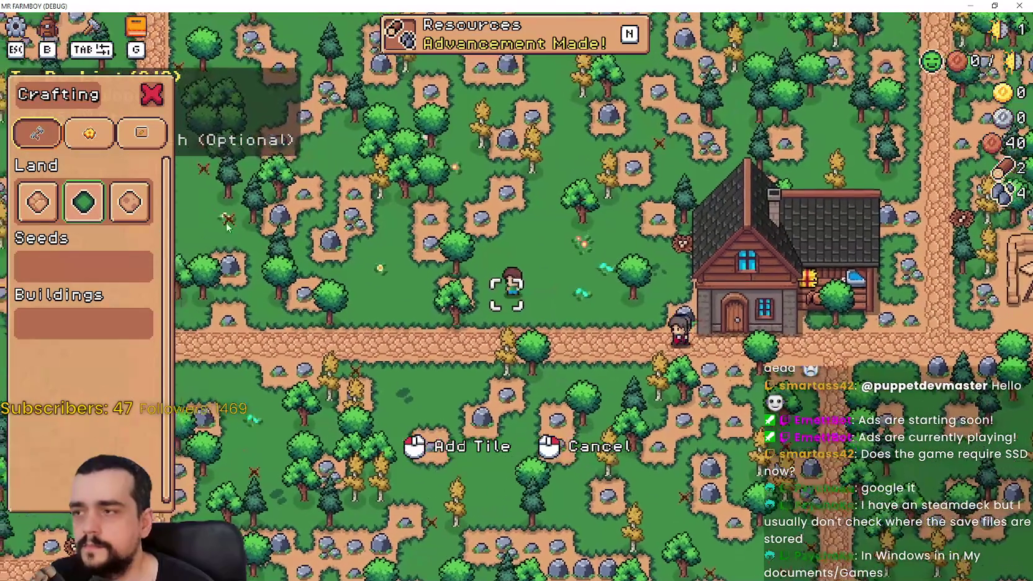
key("d")
Step: Place Sand Tiles beside the farmer to extend the sand patch, then cancel placement
left_click(133, 214)
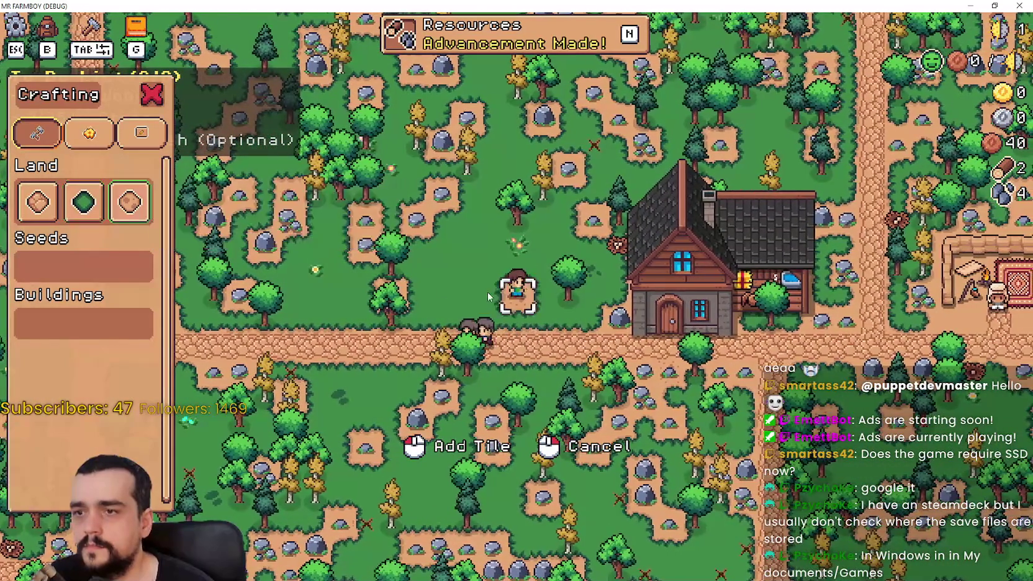
key("a")
left_click(585, 314)
key("a")
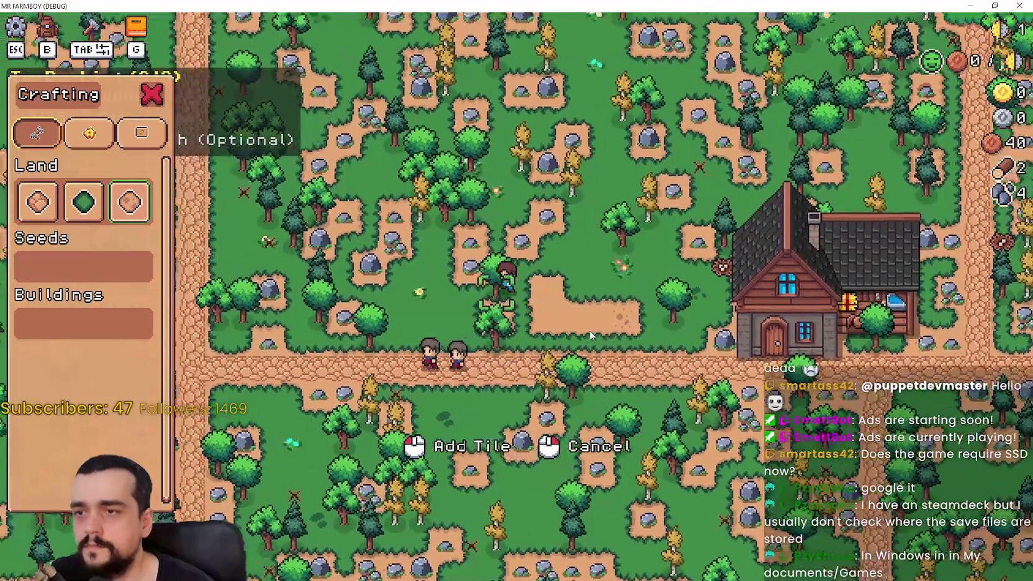
left_click(590, 330)
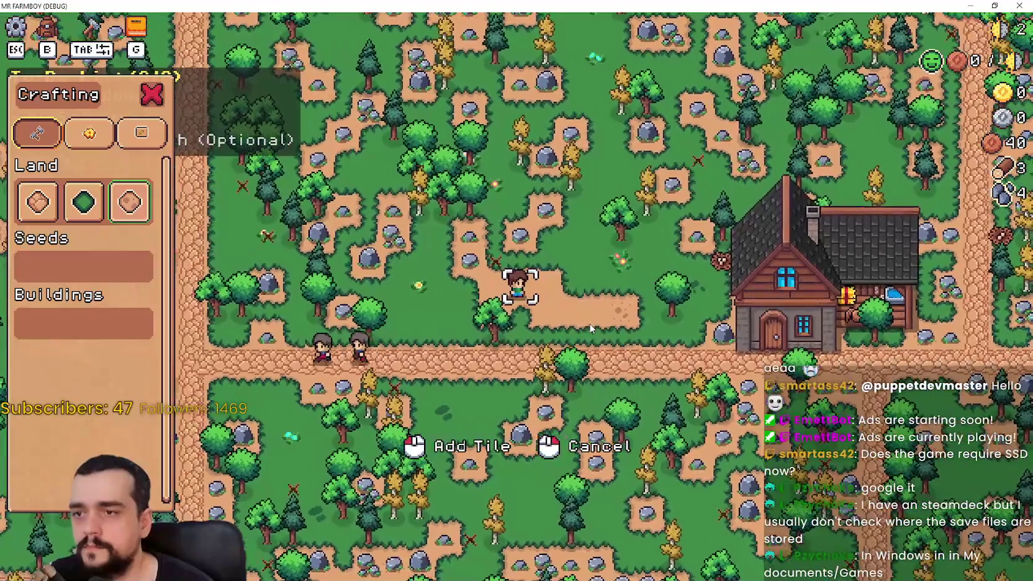
key("d")
key("s")
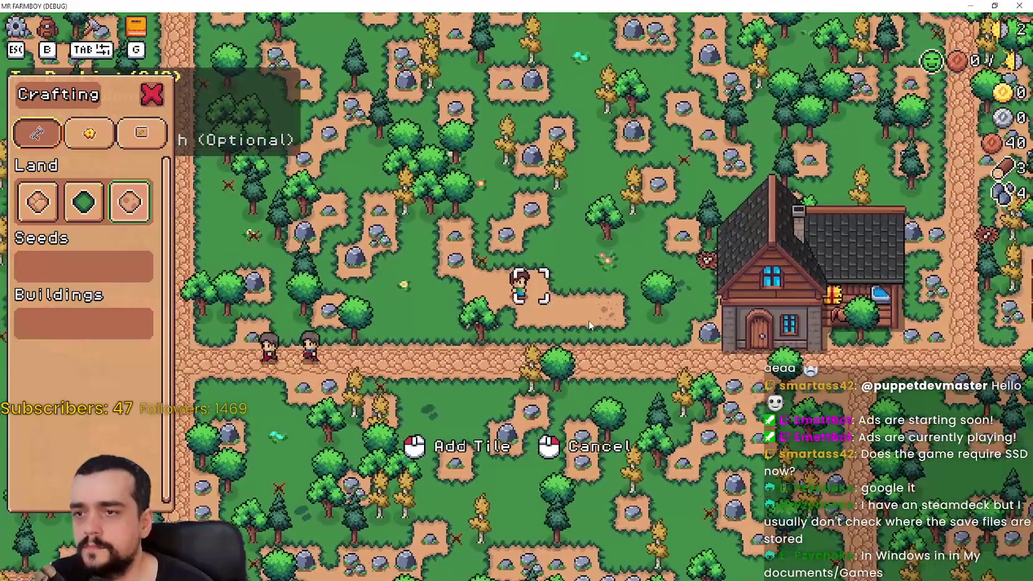
key("d")
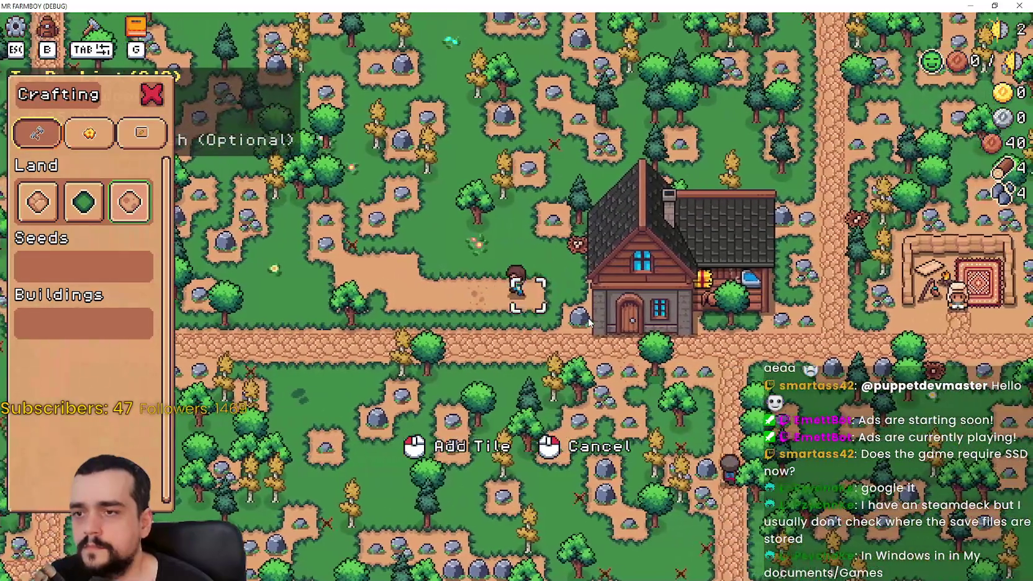
key("a")
left_click(588, 318)
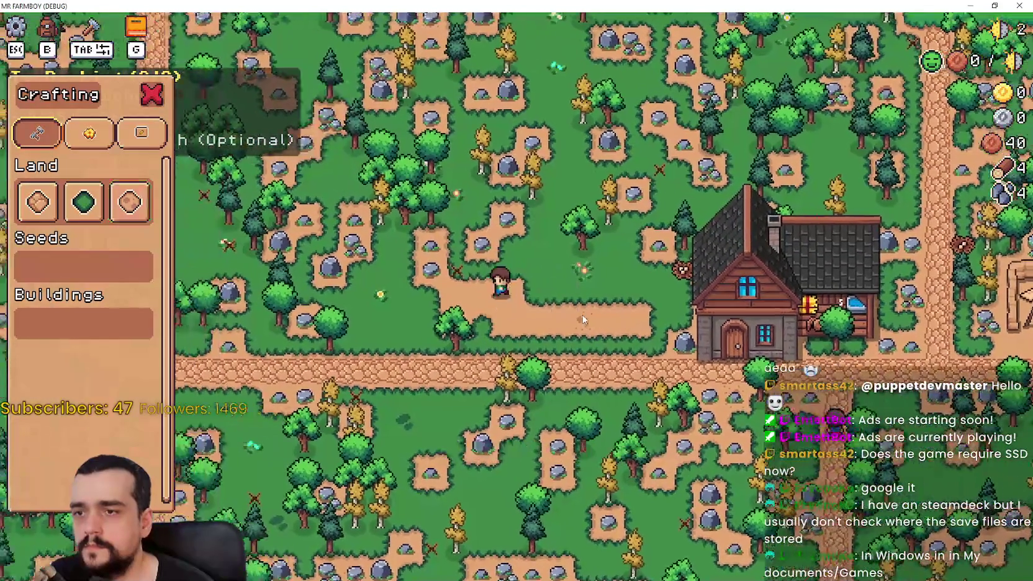
right_click(583, 315)
Step: Close the crafting panel and walk east collecting more stone
key("s")
key("d")
left_click(151, 94)
key("d")
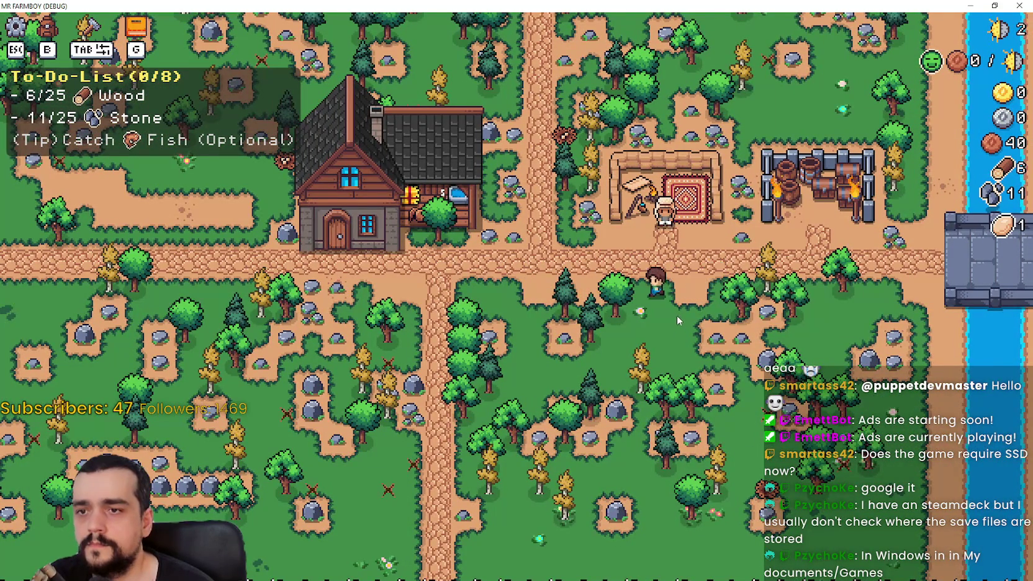
scroll(678, 322, "down", 5)
scroll(678, 321, "up", 8)
Step: Walk around the tent gathering more stone and wood
key("w")
key("a")
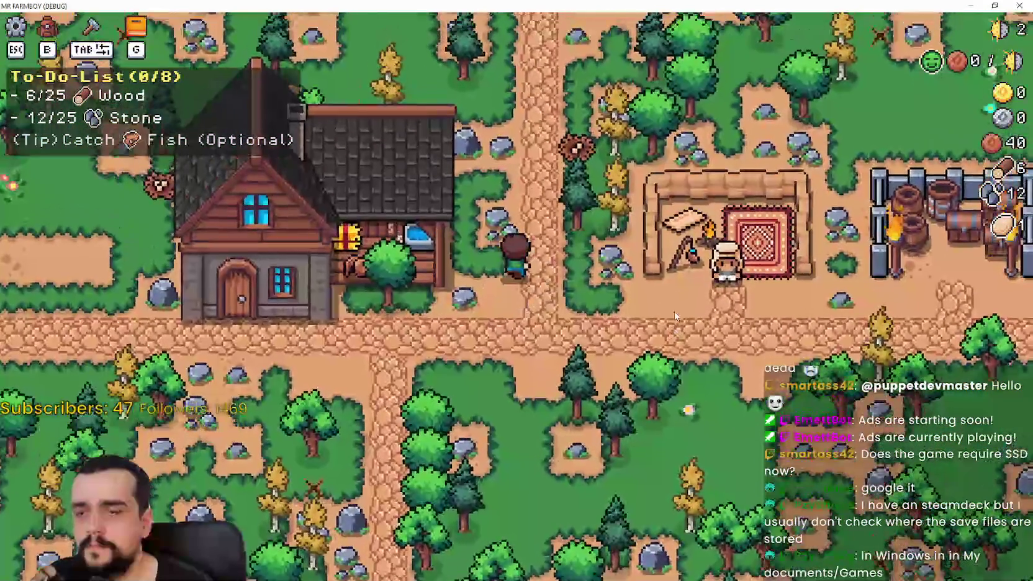
key("w")
key("d")
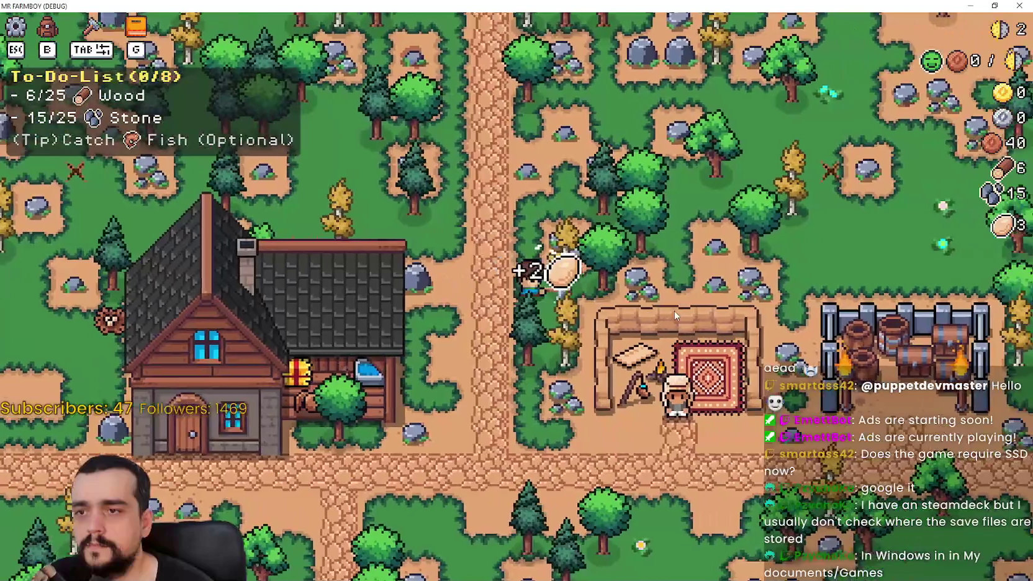
key("s")
key("d")
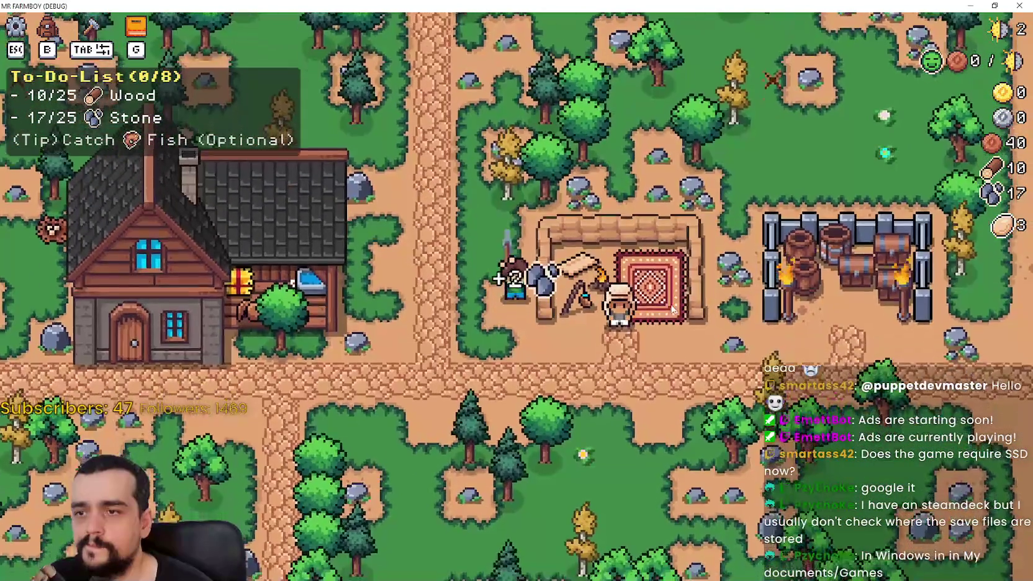
scroll(673, 310, "down", 6)
scroll(674, 311, "up", 5)
Step: Quit to the title screen, delete a save, and start a Normal Mode game through setup
key("Escape")
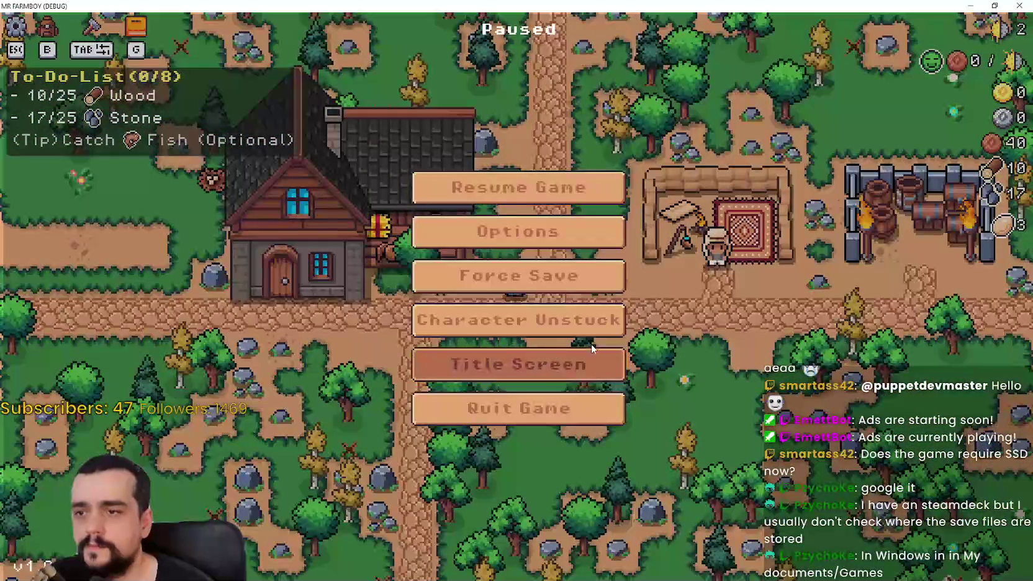
left_click(592, 349)
left_click(539, 270)
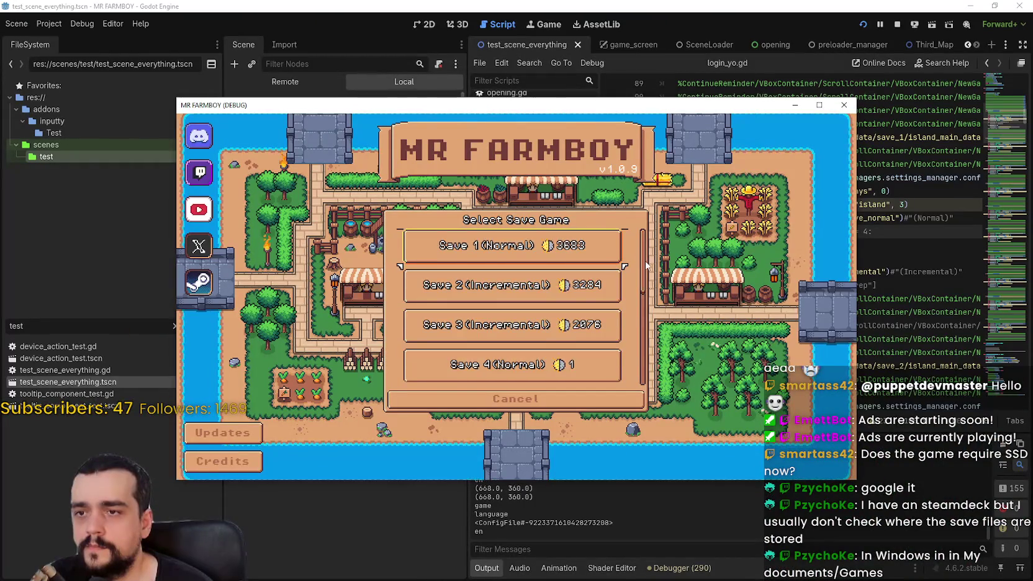
left_click(575, 373)
left_click(471, 321)
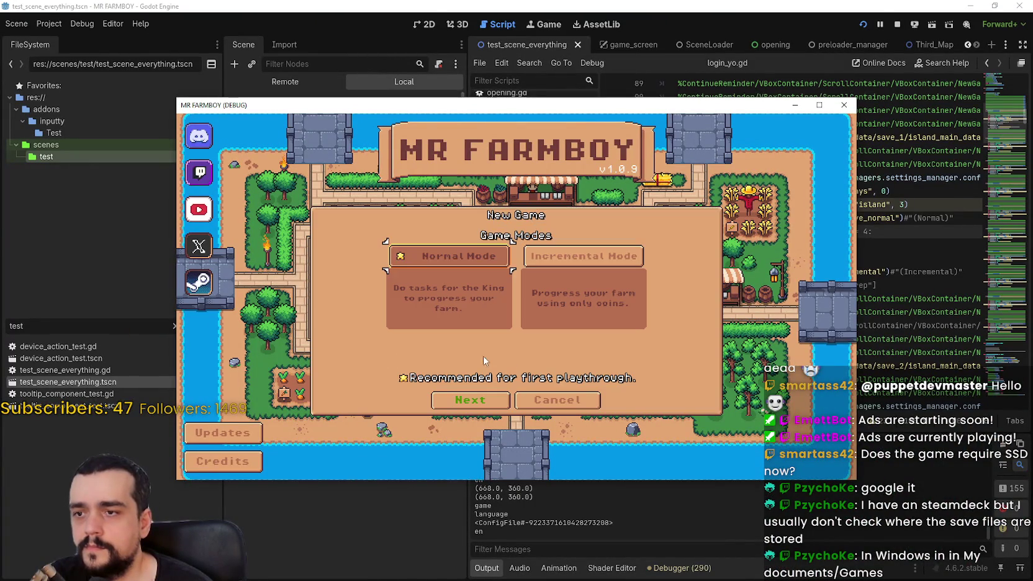
left_click(495, 398)
left_click(495, 398)
left_click(496, 398)
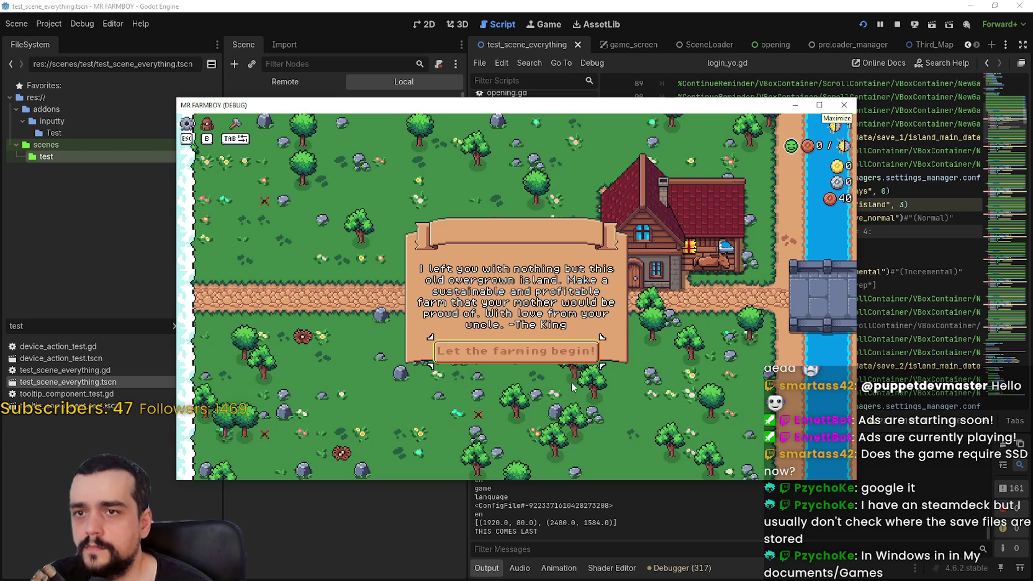
Step: Enlarge the game window, start farming, and break nearby trees picking up acorns
left_click(823, 106)
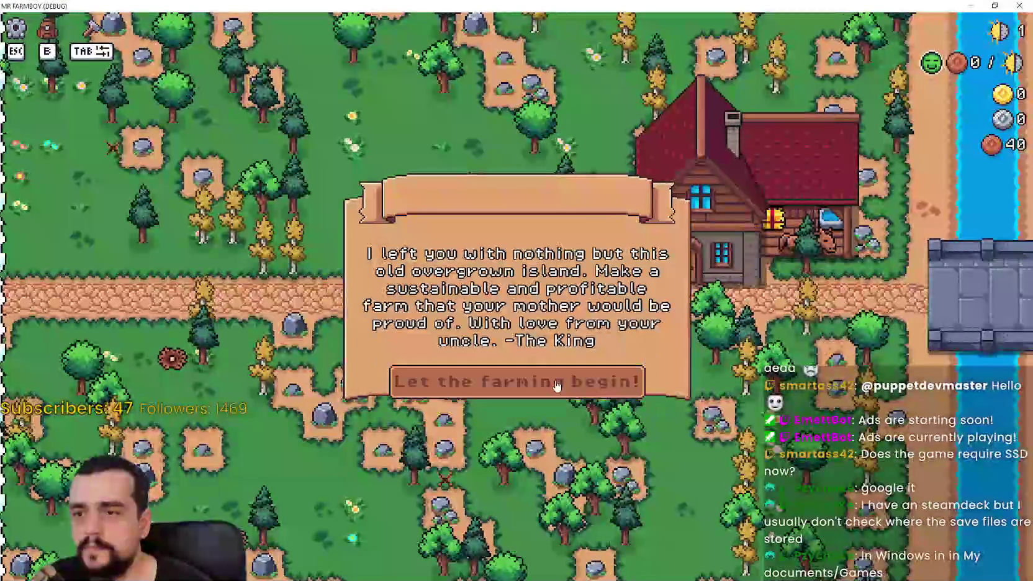
left_click(497, 374)
key("a")
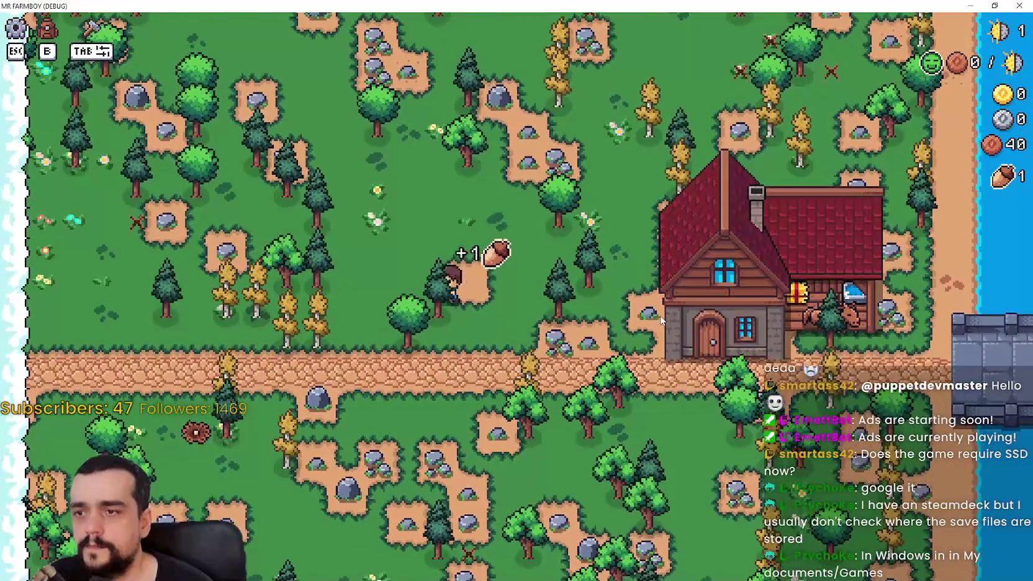
key("w")
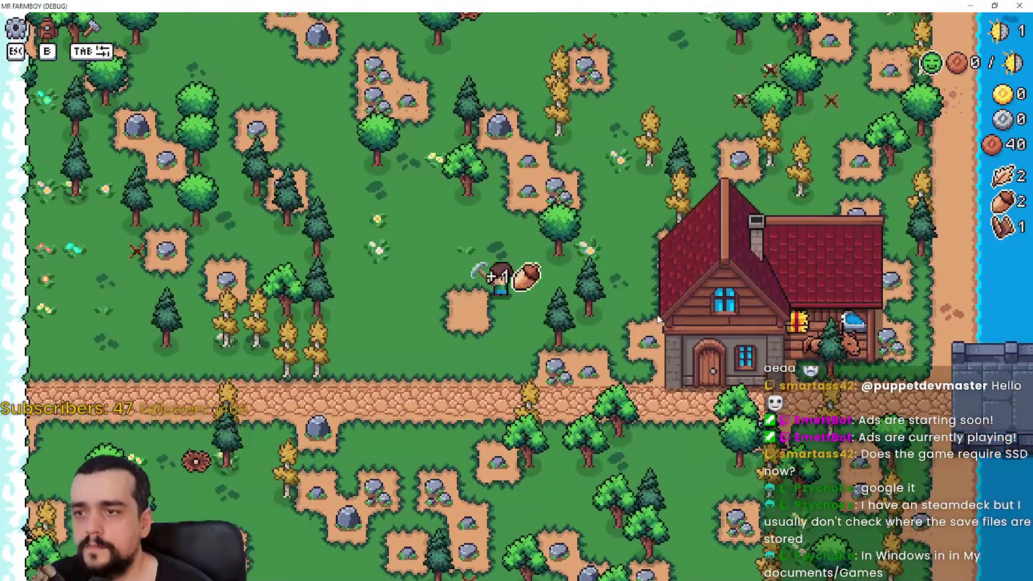
key("w")
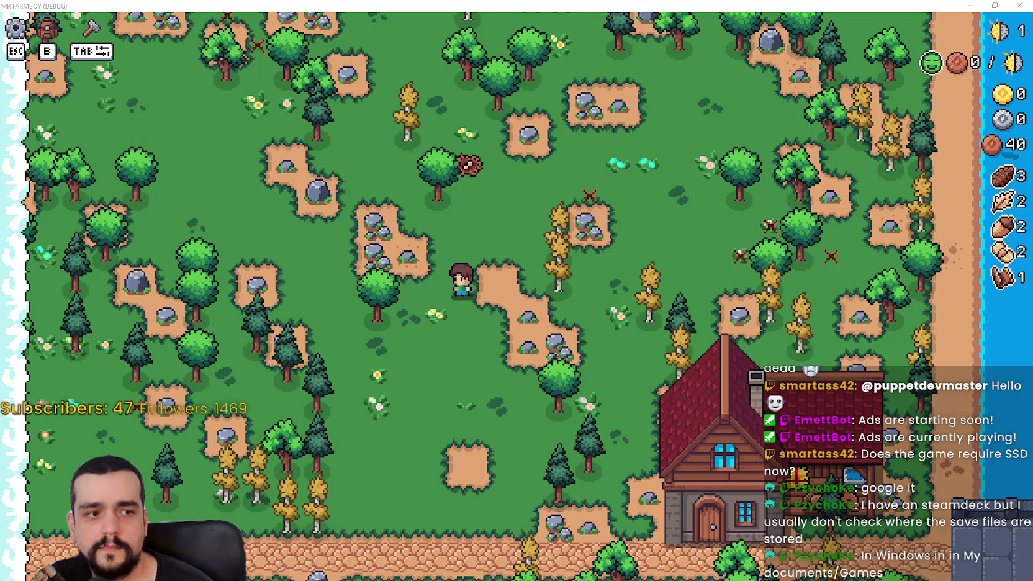
key("s")
key("a")
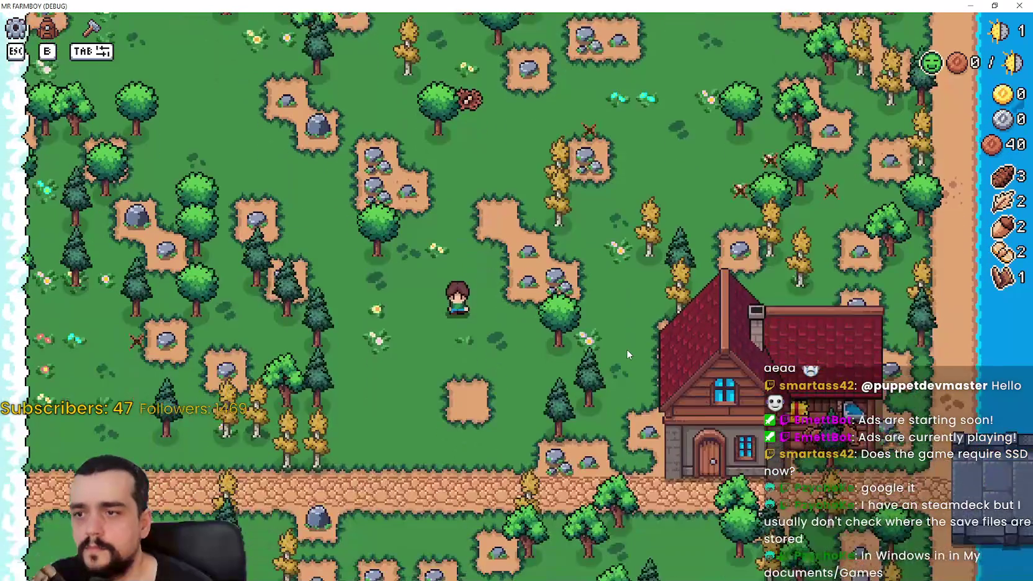
Step: Collect more sticks and logs near the house, then pause and open Options
key("w")
key("s")
key("d")
key("a")
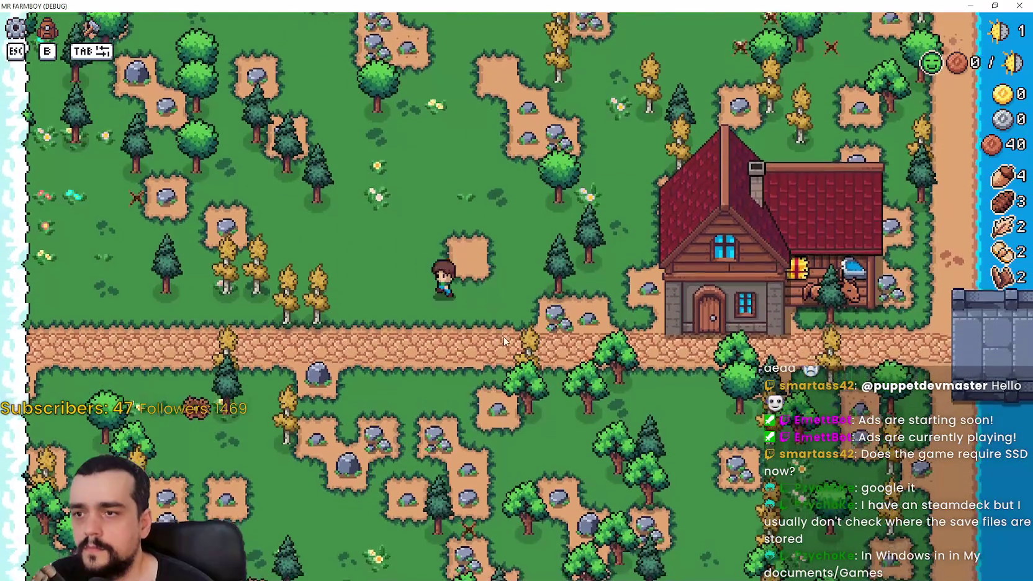
key("Escape")
left_click(509, 228)
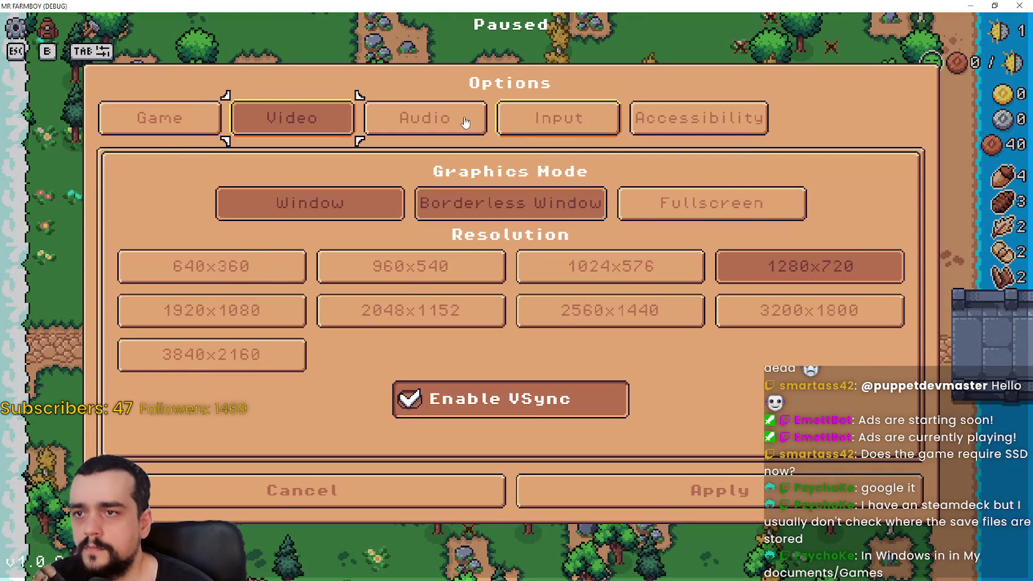
Step: Set the game mode to Realistic in the Game options, apply it, and resume play
key("q")
left_click(641, 291)
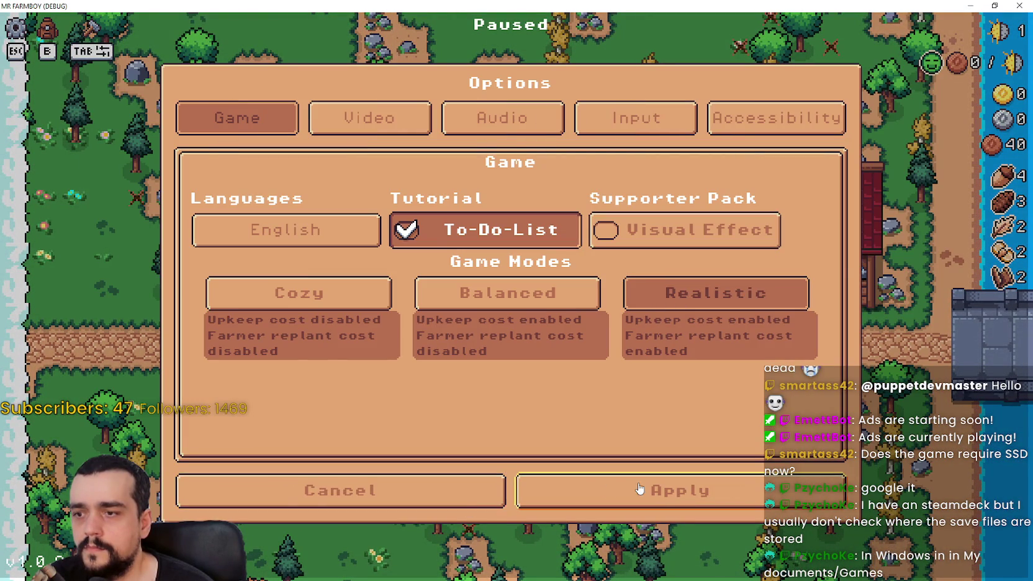
left_click(637, 490)
key("Escape")
key("a")
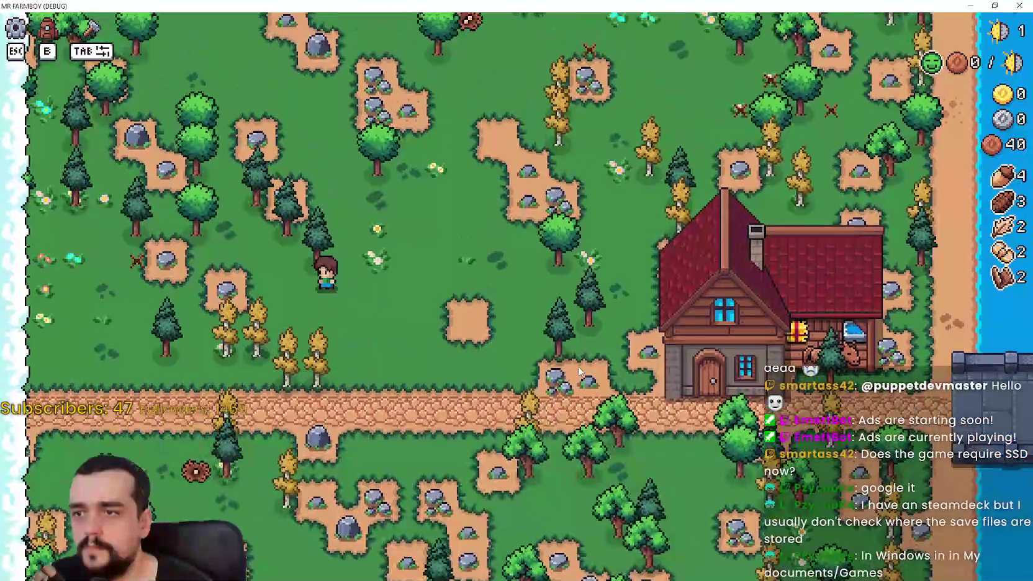
Step: Walk the farmer along the path and pick up an item
key("Escape")
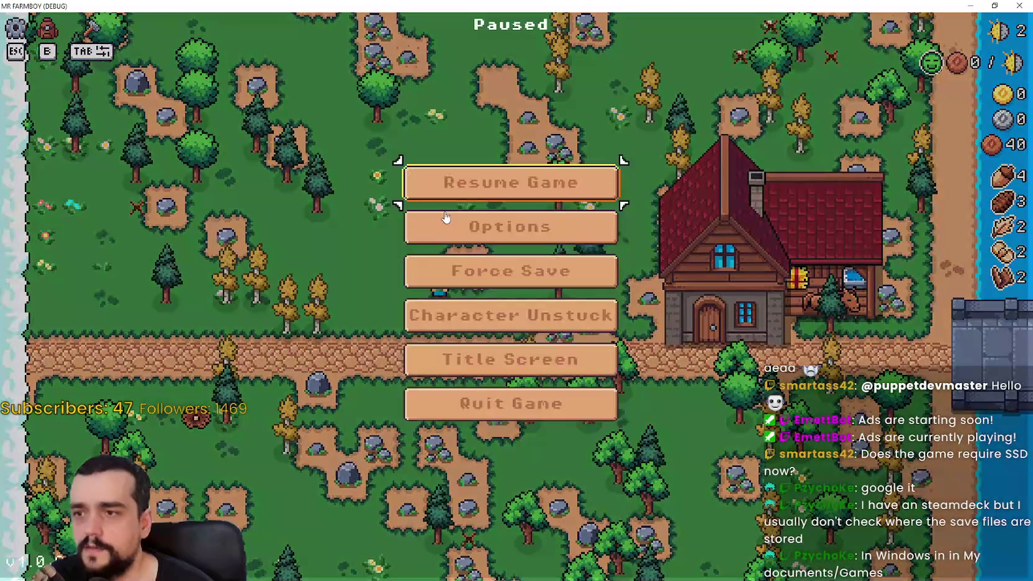
key("Escape")
key("a")
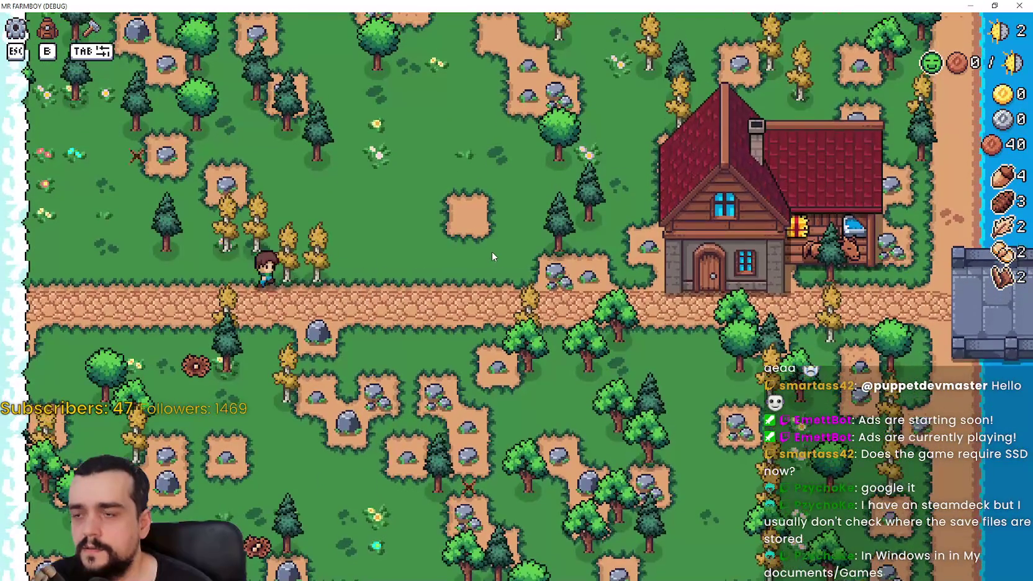
key("d")
key("s")
key("a")
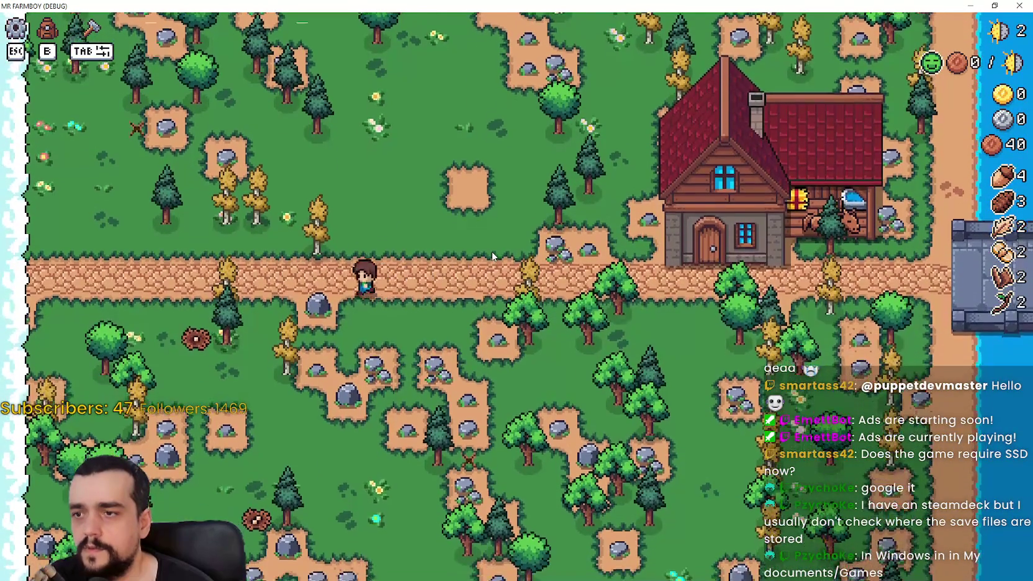
key("w")
key("d")
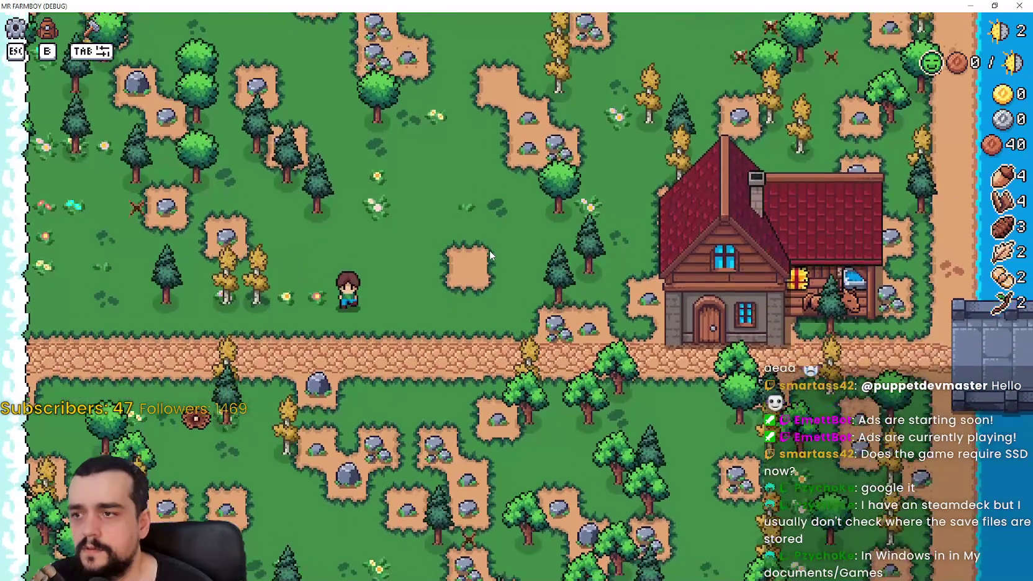
key("s")
key("d")
Step: Switch the game mode to Cozy in Options and apply it
key("Escape")
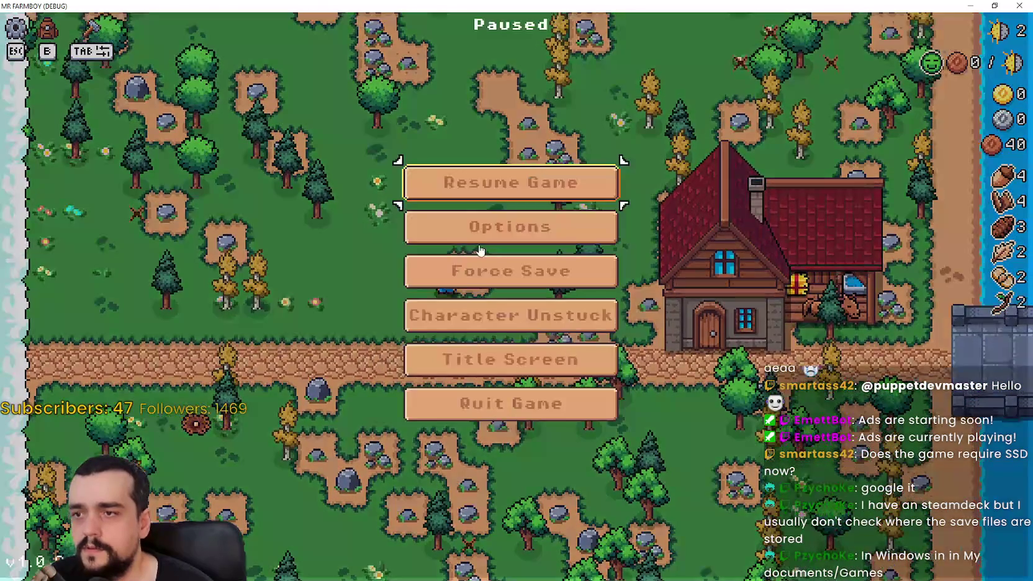
left_click(489, 240)
left_click(349, 292)
left_click(599, 490)
key("Escape")
Step: Collect more wood, force a save, and close the running game
key("s")
key("a")
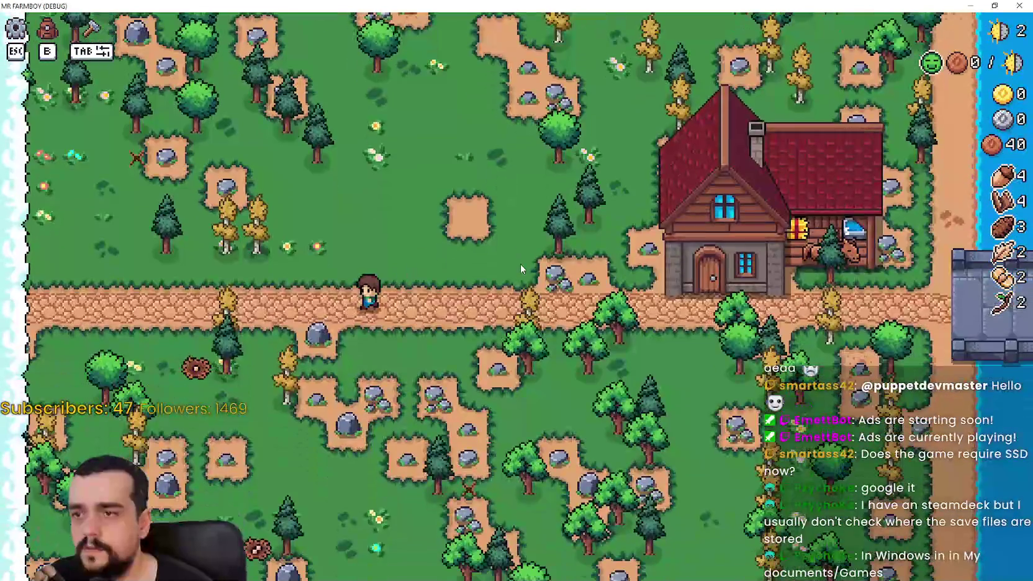
key("Escape")
left_click(519, 287)
key("w")
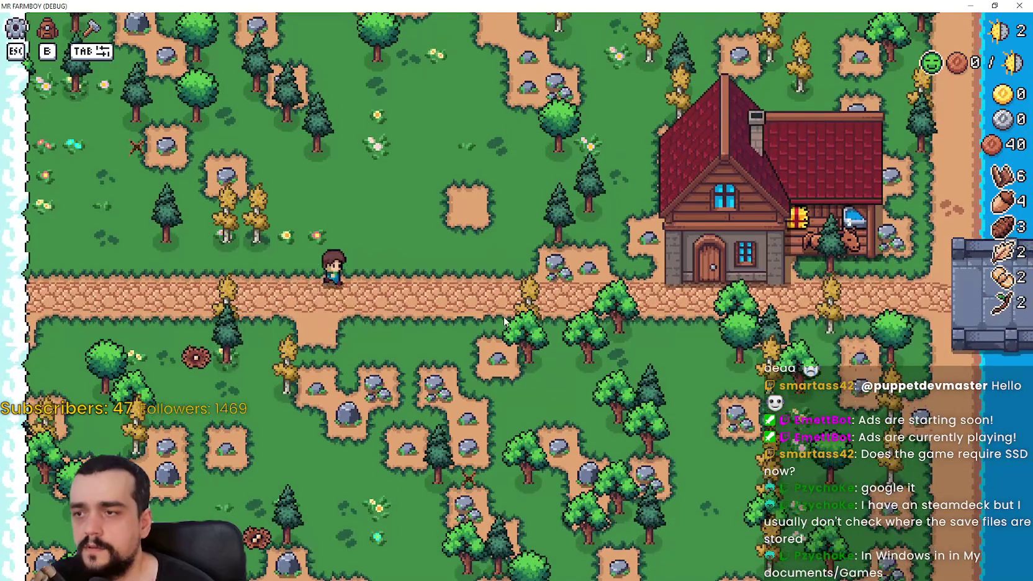
key("d")
key("alt+F4")
Step: Filter the FileSystem for 'player' and open the player.tscn scene
left_click(820, 262)
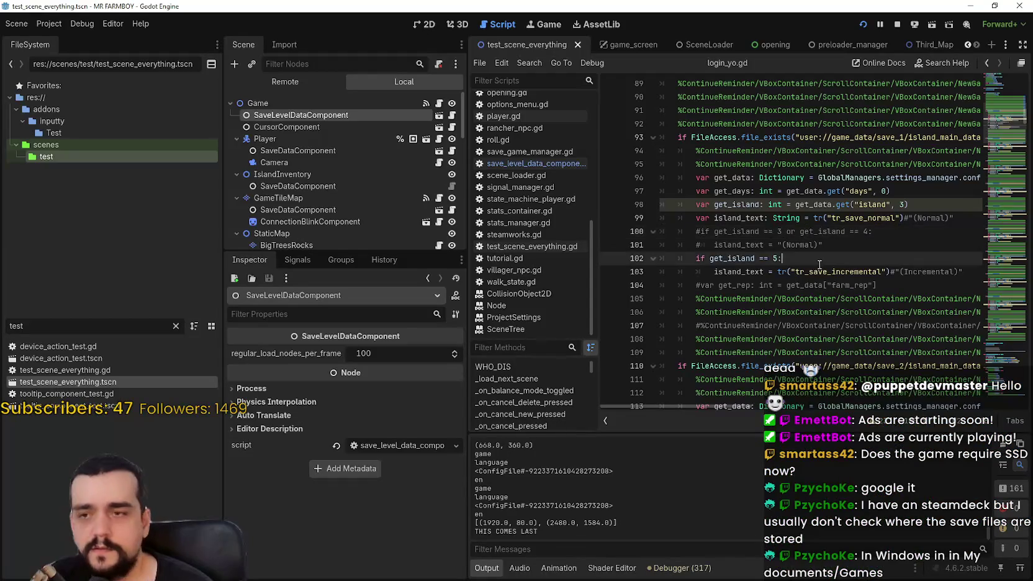
left_click_drag(363, 252, 364, 362)
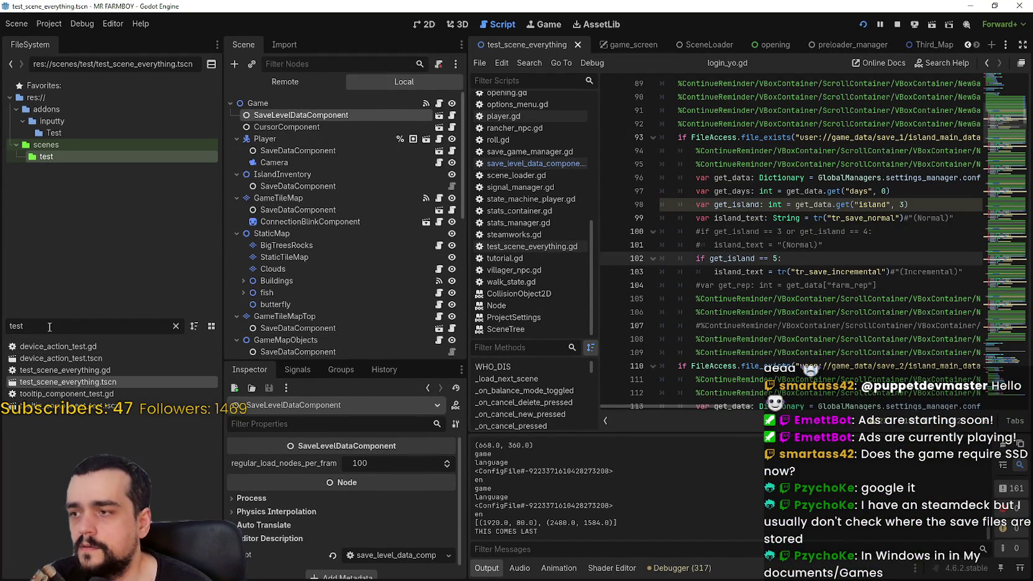
type("player")
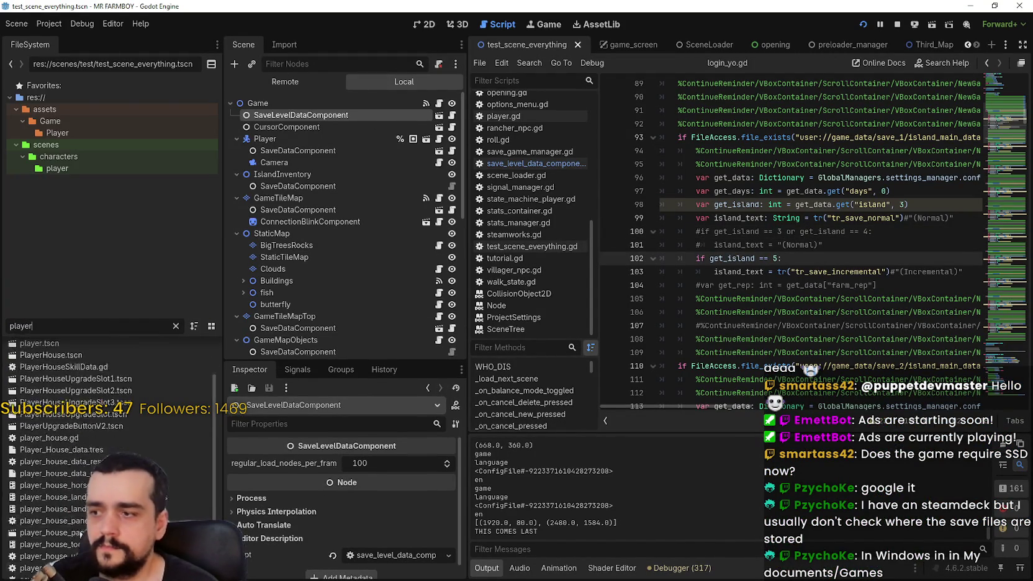
scroll(72, 395, "up", 3)
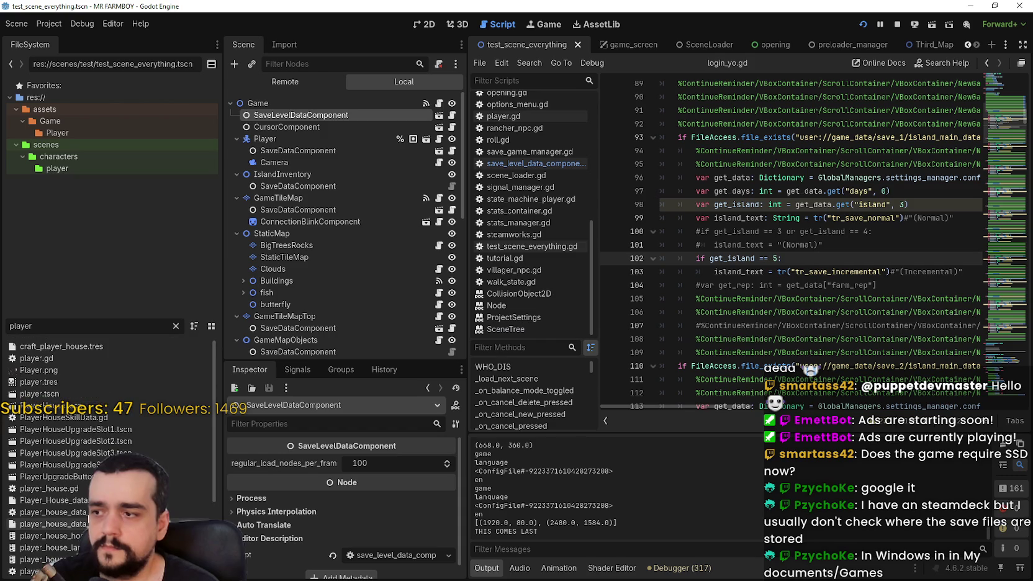
double_click(73, 394)
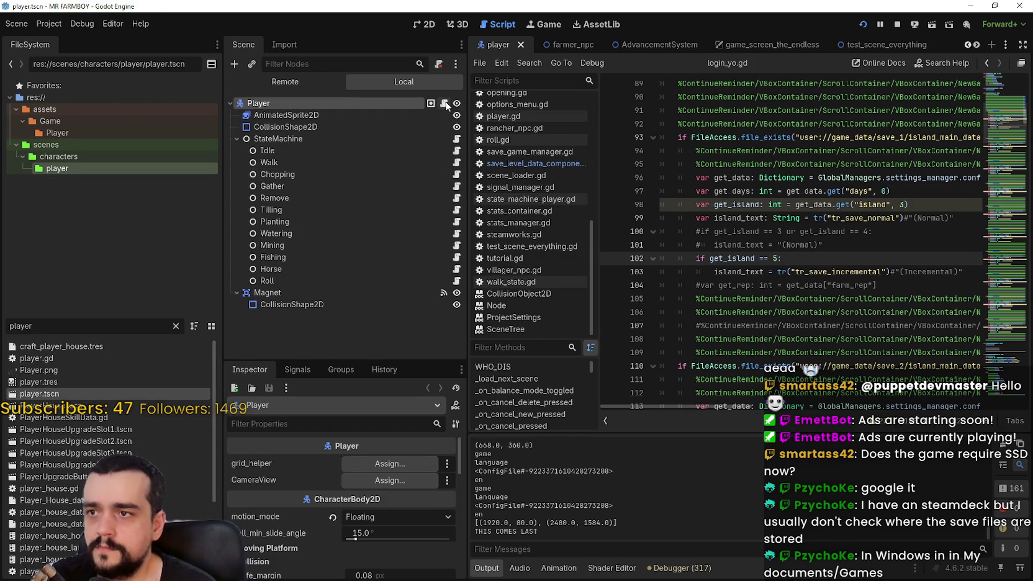
Step: Open the Player node's script and highlight the uses of player_horse
left_click(444, 103)
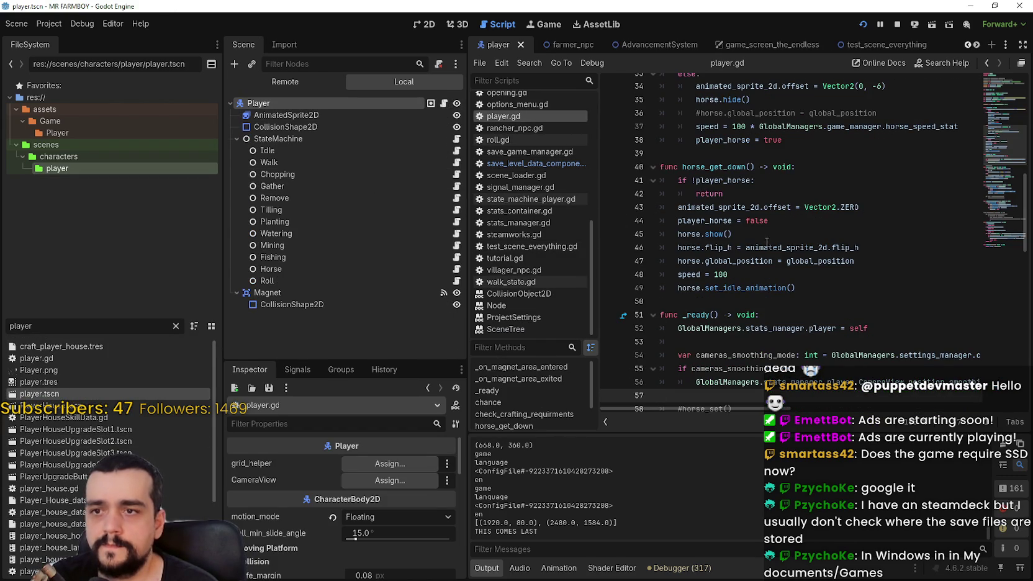
double_click(725, 178)
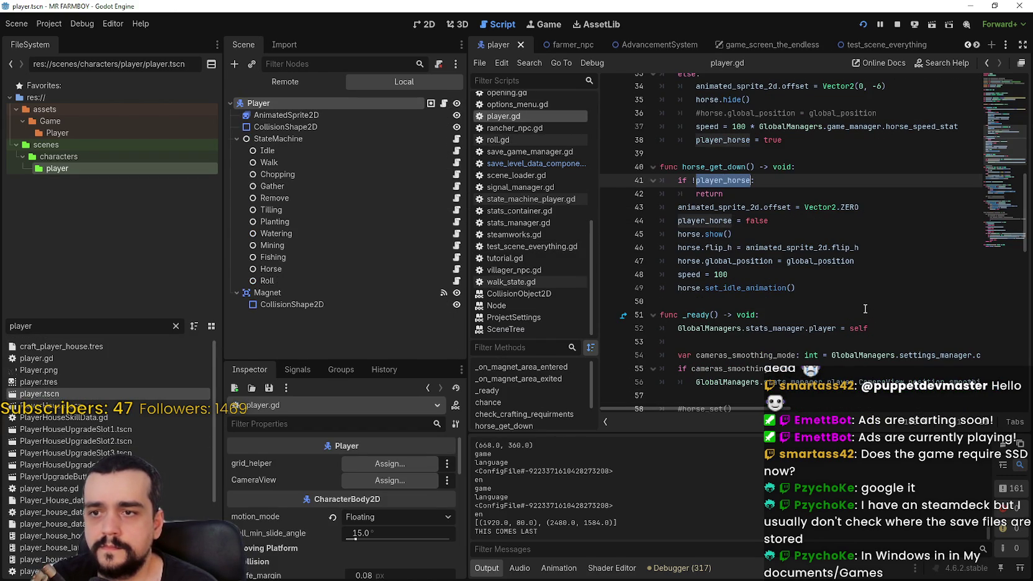
scroll(865, 309, "up", 5)
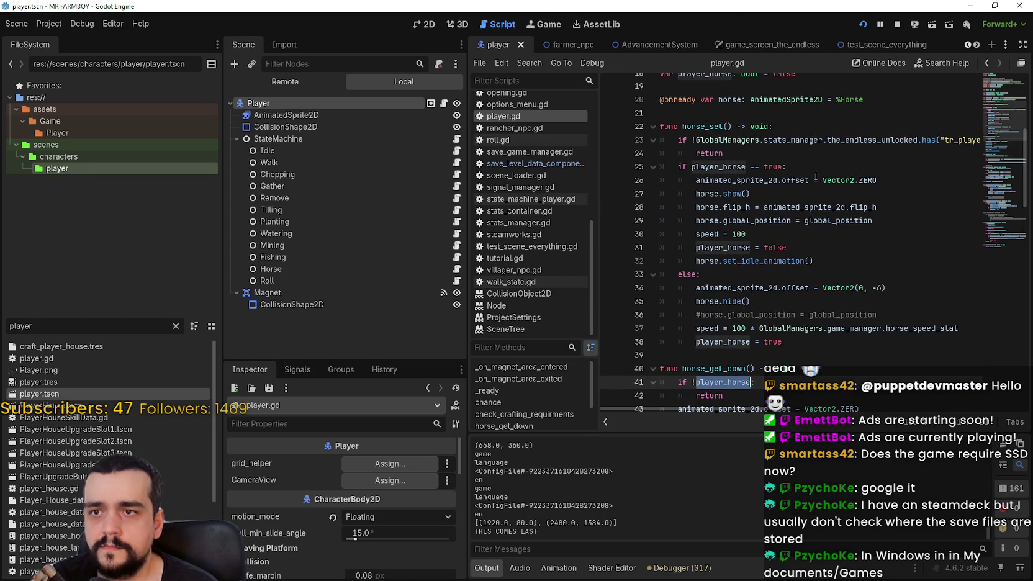
mouse_move(770, 409)
left_mouse_down()
mouse_move(863, 413)
mouse_move(773, 410)
left_mouse_up()
double_click(720, 382)
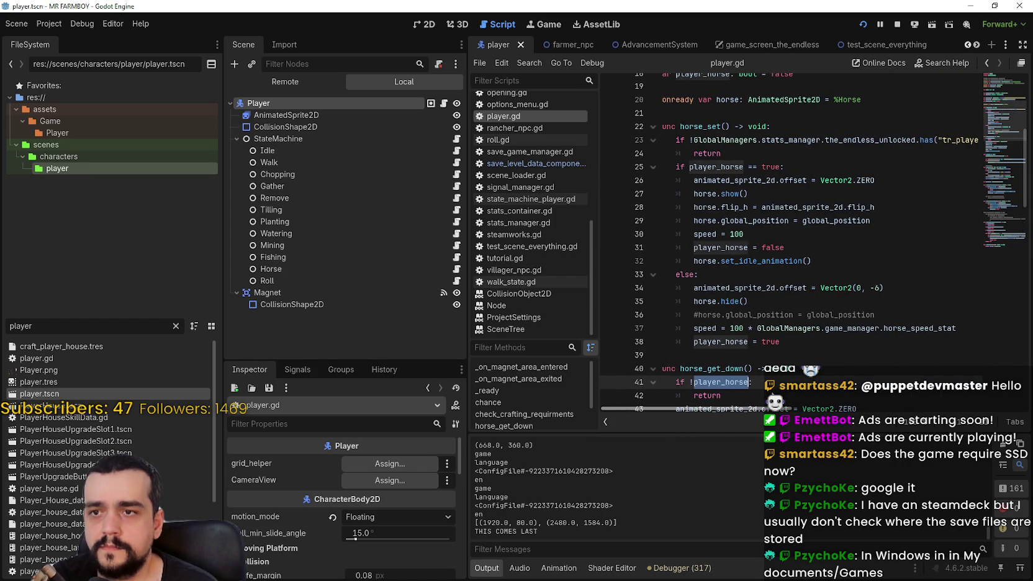
scroll(819, 242, "right", 1)
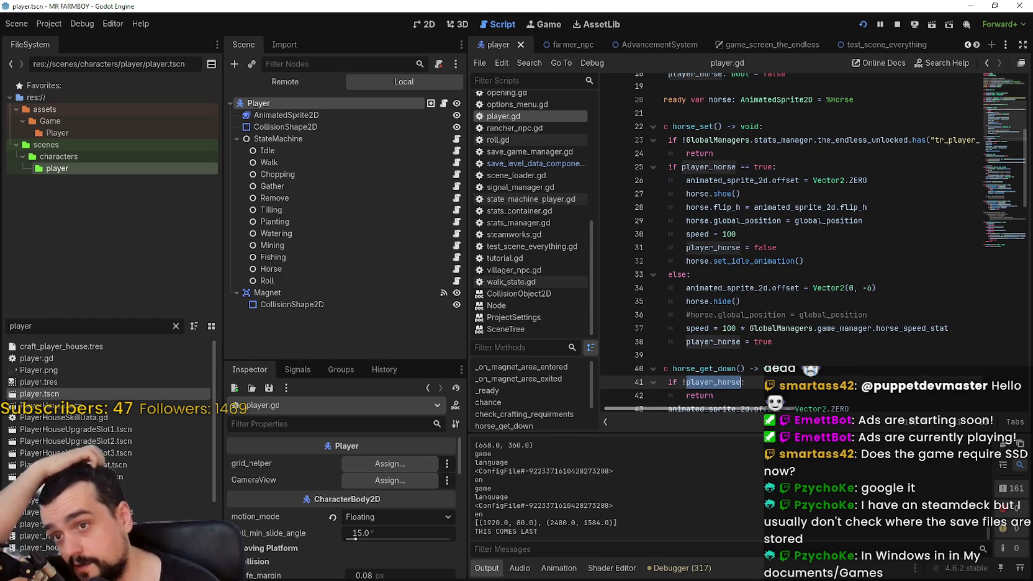
scroll(740, 303, "left", 1)
Step: Review player.gd's horse_set code and its horse_speed_stat speed lines
left_click(756, 220)
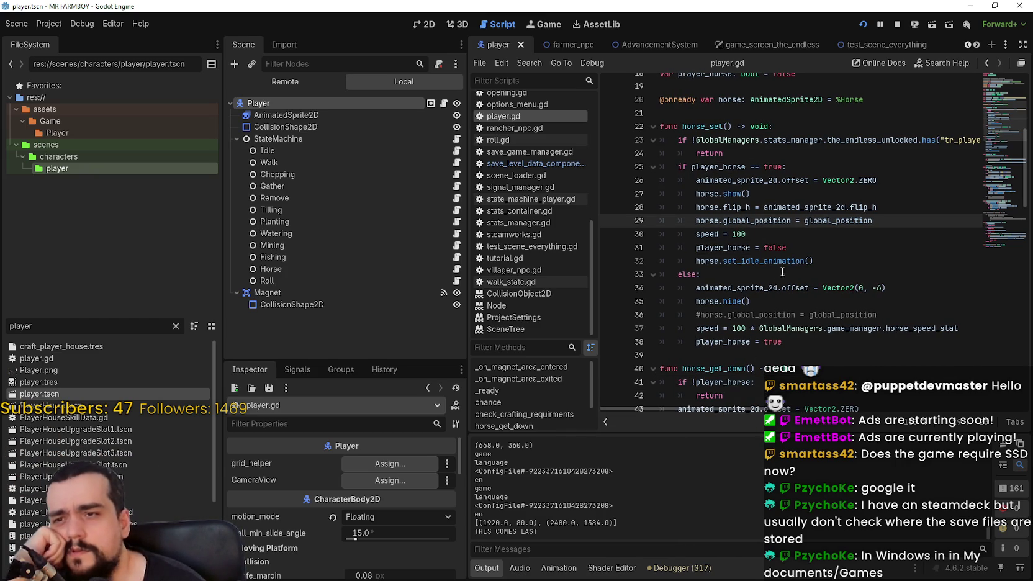
scroll(775, 272, "down", 2)
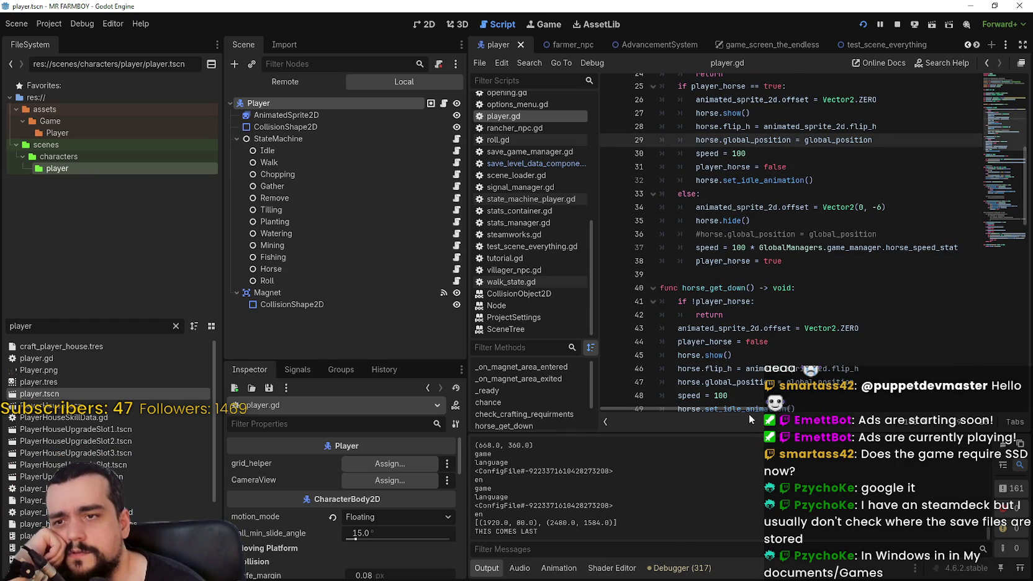
scroll(751, 407, "right", 2)
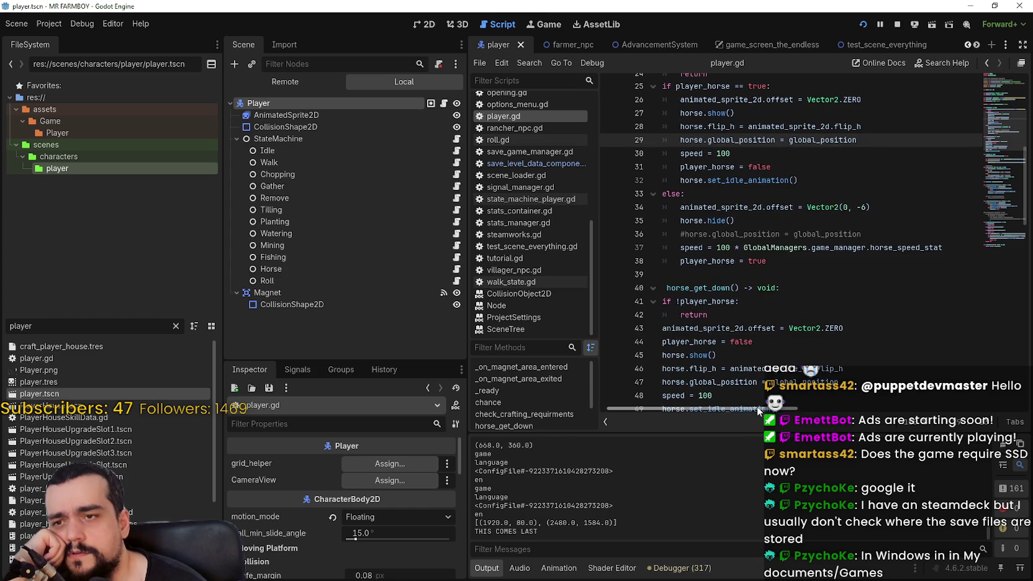
scroll(753, 408, "left", 2)
scroll(739, 397, "right", 2)
scroll(739, 398, "left", 2)
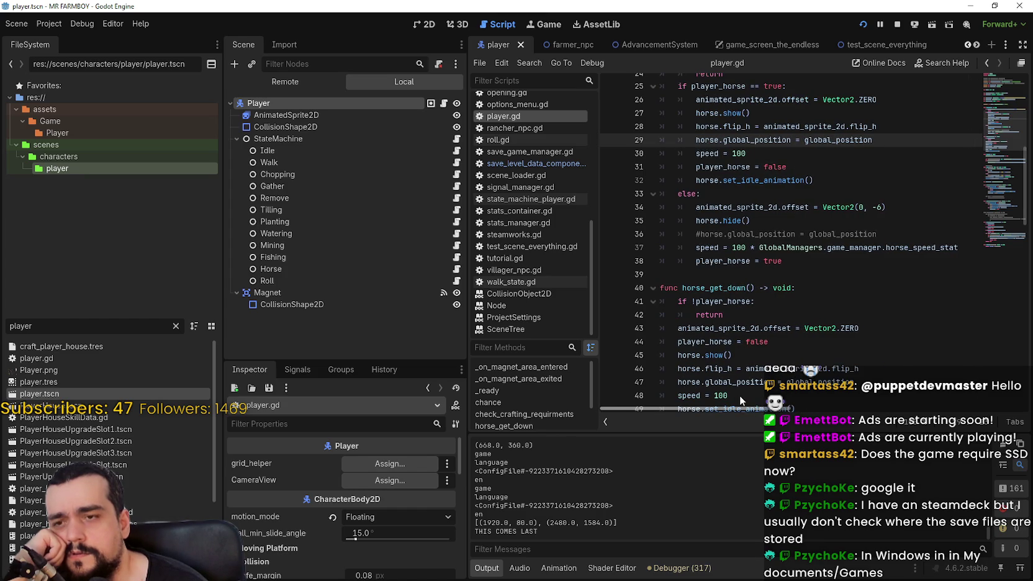
mouse_move(742, 409)
left_mouse_down()
mouse_move(793, 412)
mouse_move(748, 402)
left_mouse_up()
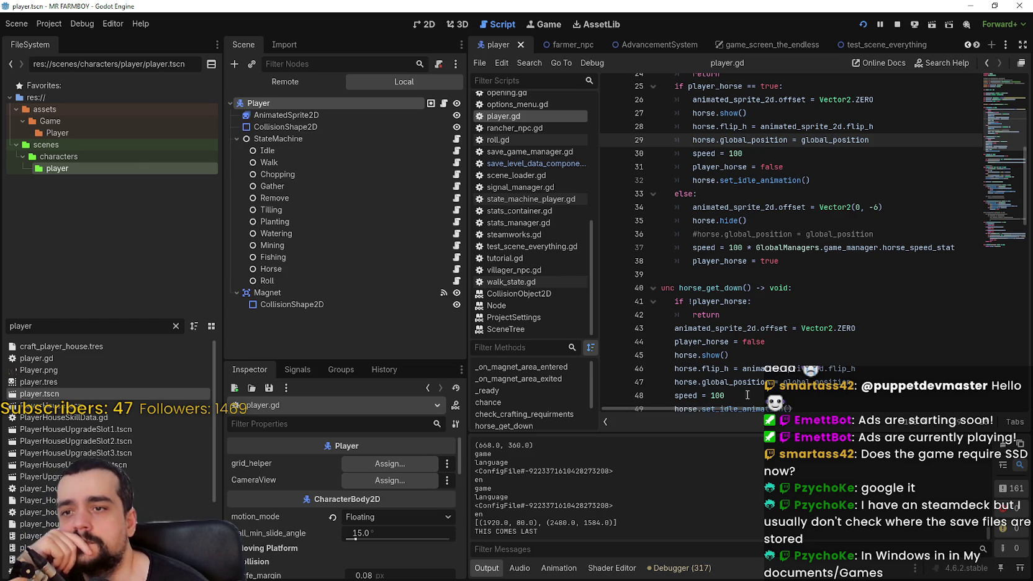
left_click_drag(806, 266, 655, 254)
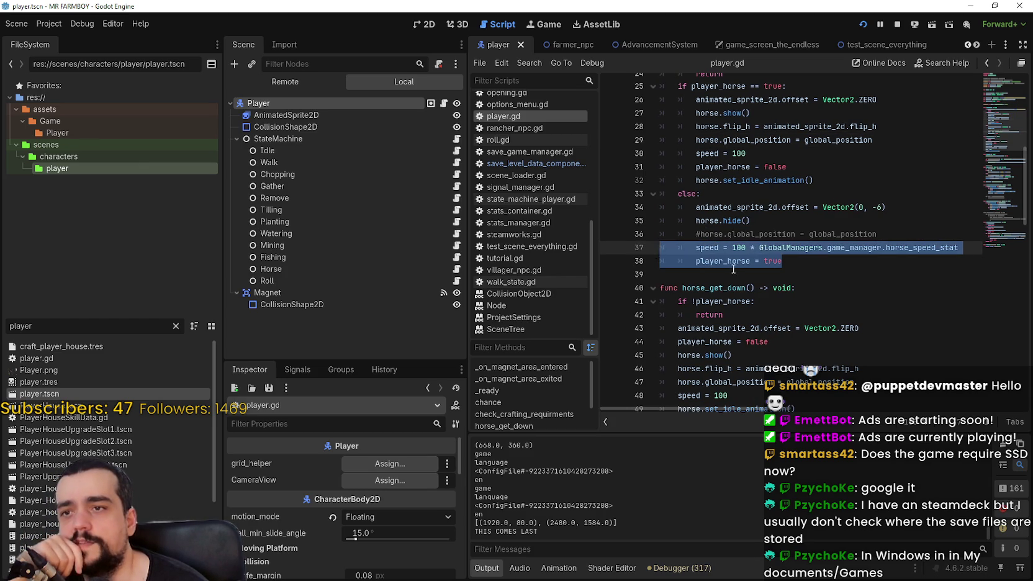
scroll(714, 267, "up", 6)
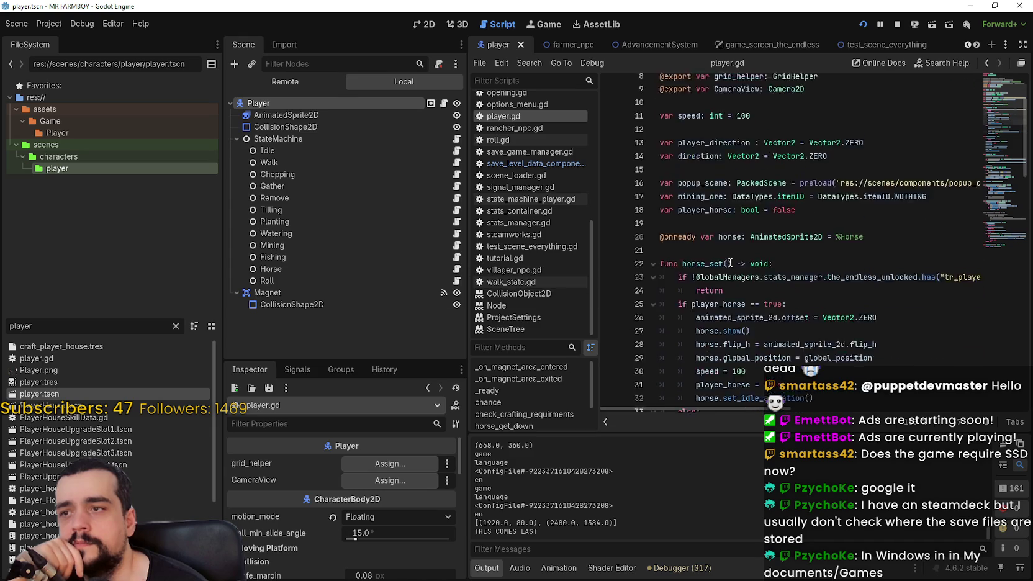
scroll(730, 262, "down", 4)
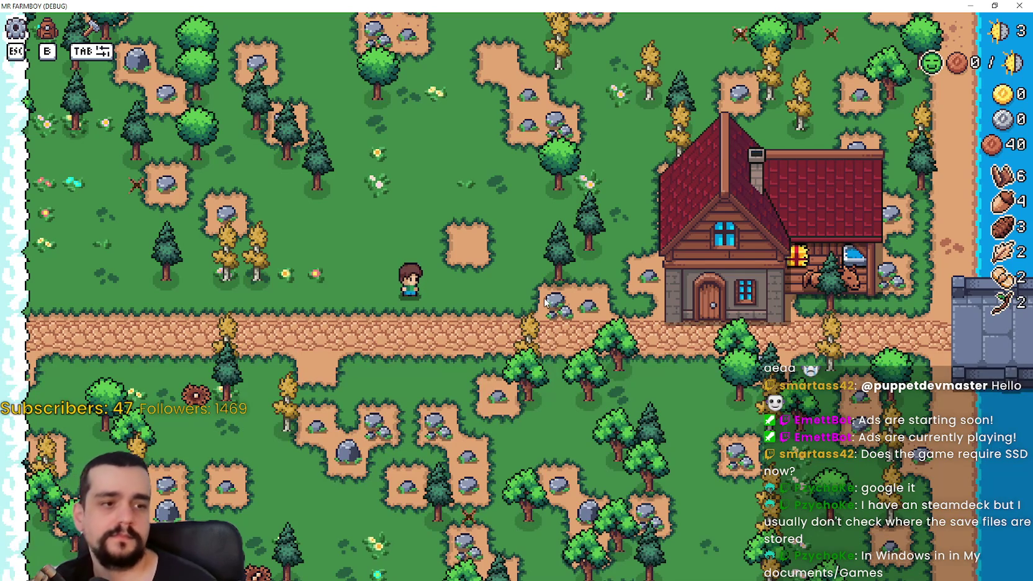
Step: Test the farmer's movement in-game, then search all project files for 'speed'
key("d")
key("w")
key("s")
key("a")
key("alt+Tab")
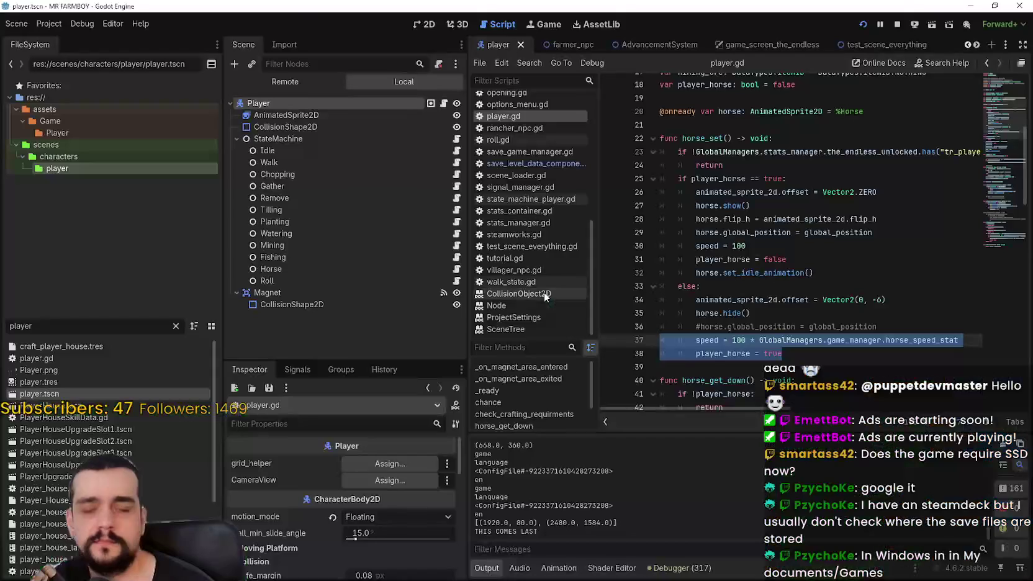
double_click(708, 341)
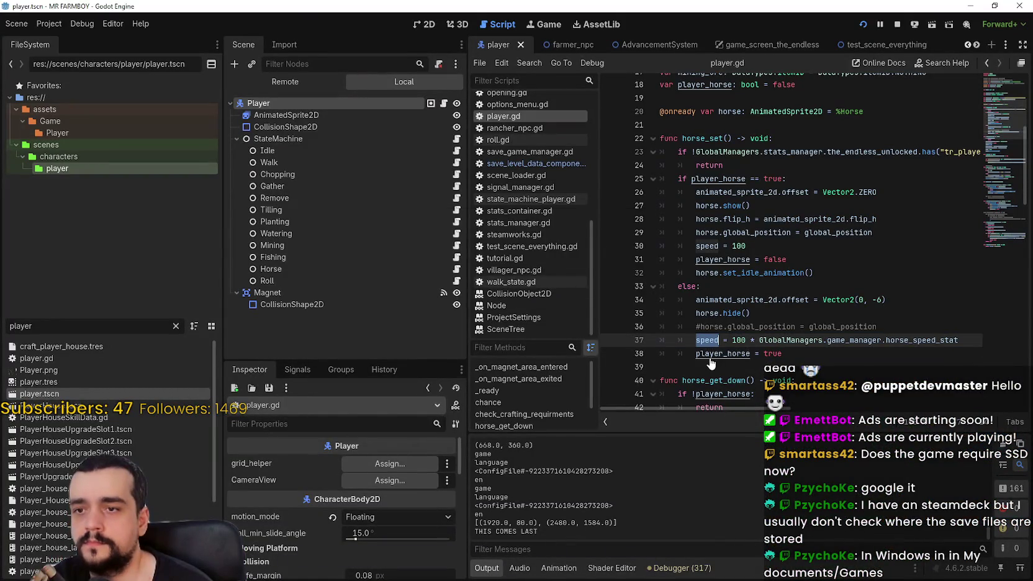
key("ctrl+shift+f")
Step: Run the project-wide 'speed' search and open miner_npc.gd's change_speed call on line 283
left_click(526, 342)
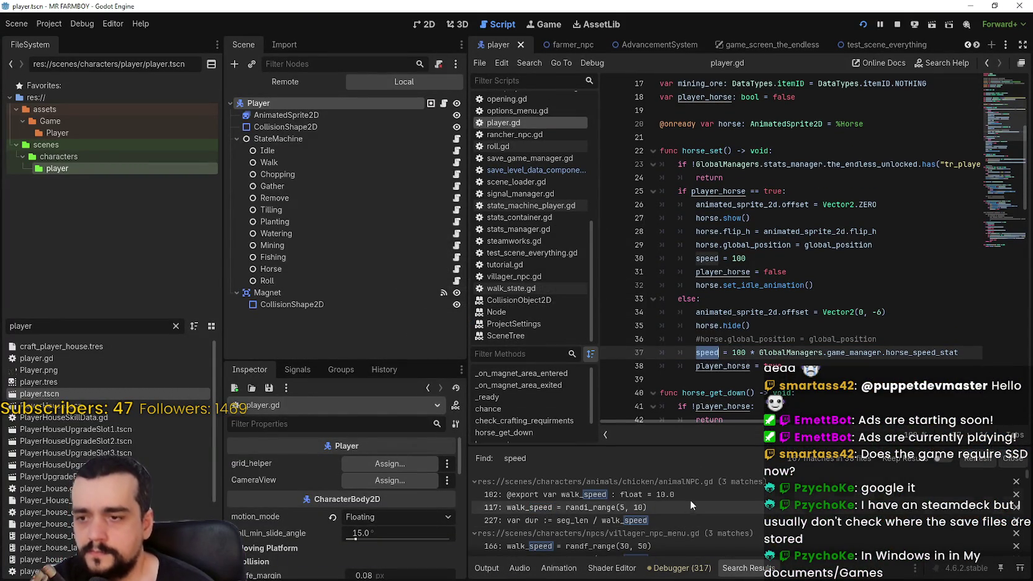
scroll(792, 518, "down", 8)
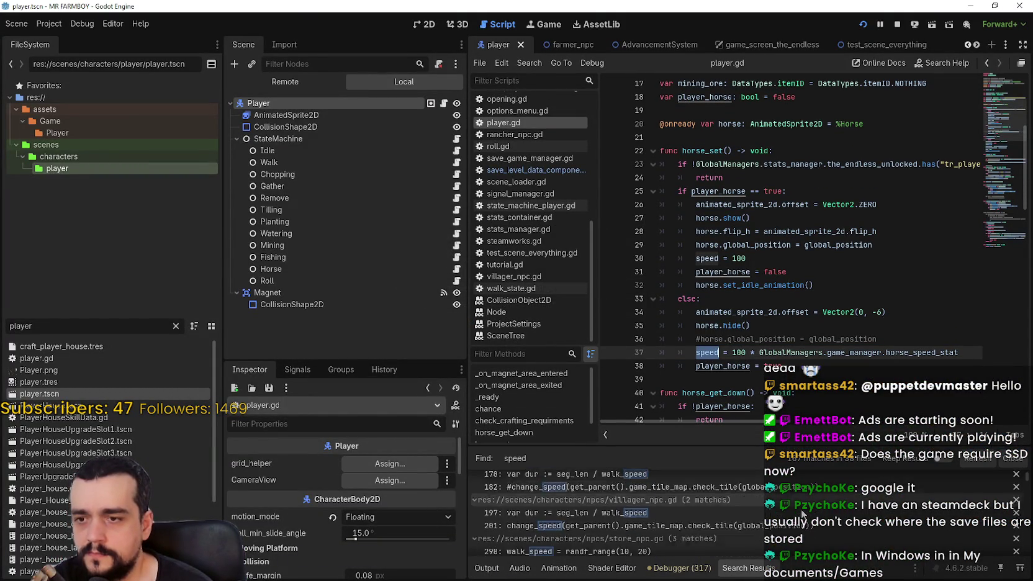
scroll(801, 509, "down", 10)
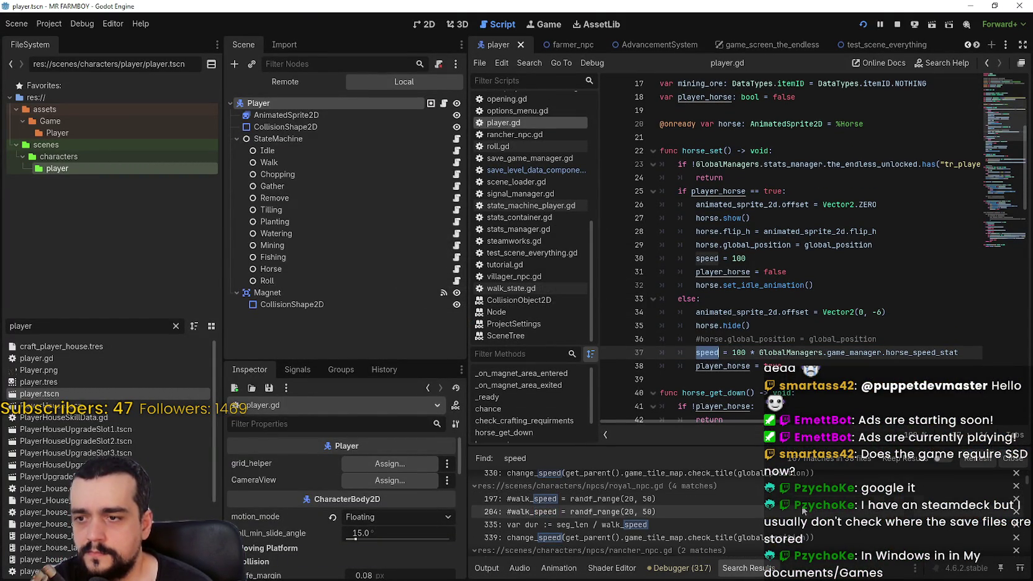
scroll(883, 530, "down", 5)
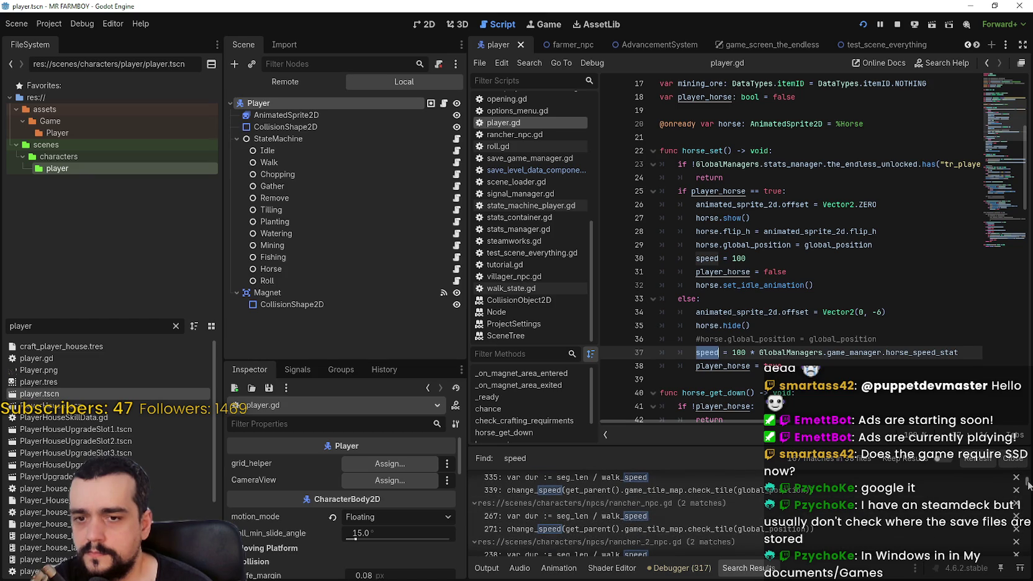
scroll(1028, 488, "down", 3)
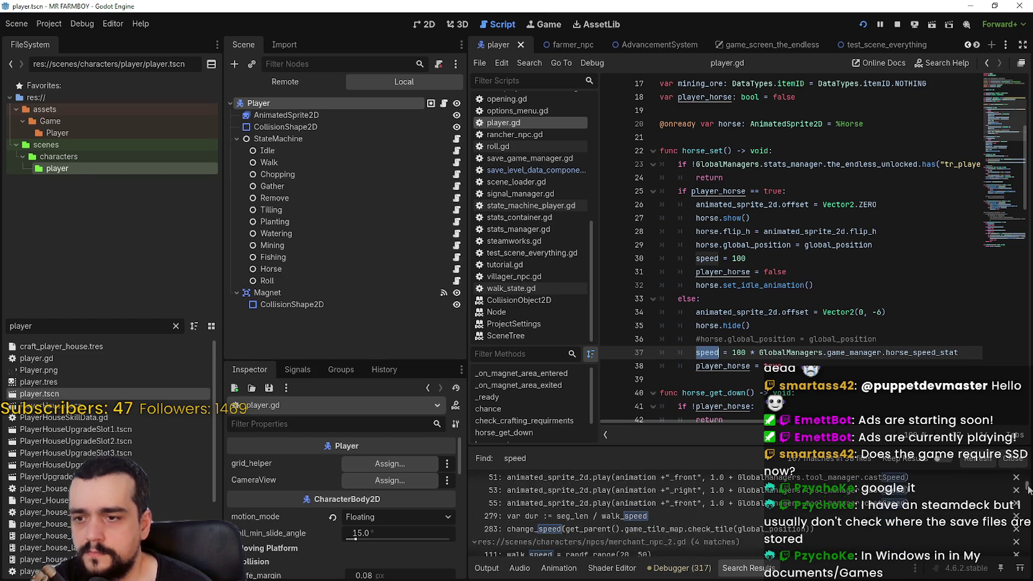
scroll(692, 536, "up", 2)
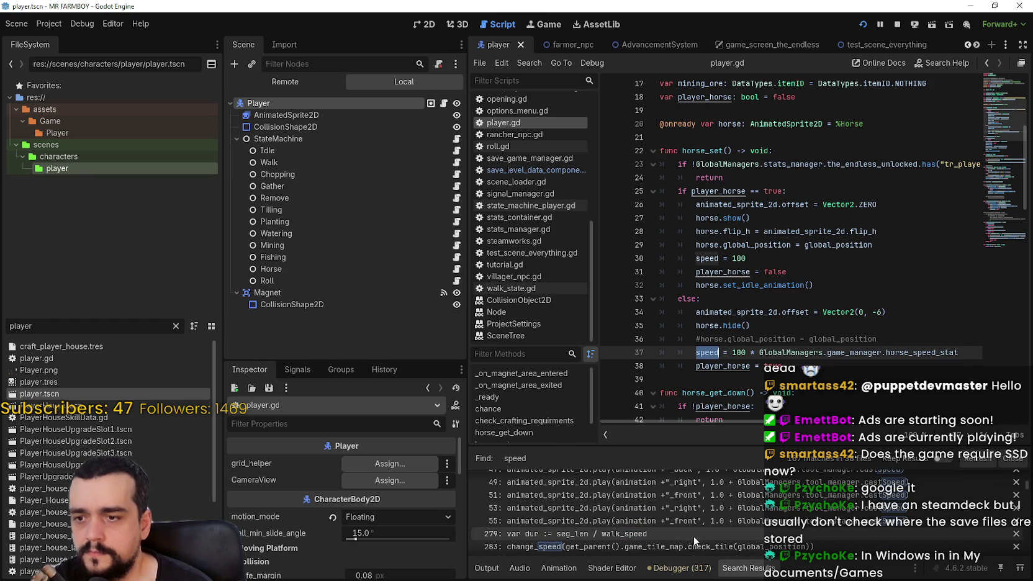
left_click(693, 535)
left_click(699, 545)
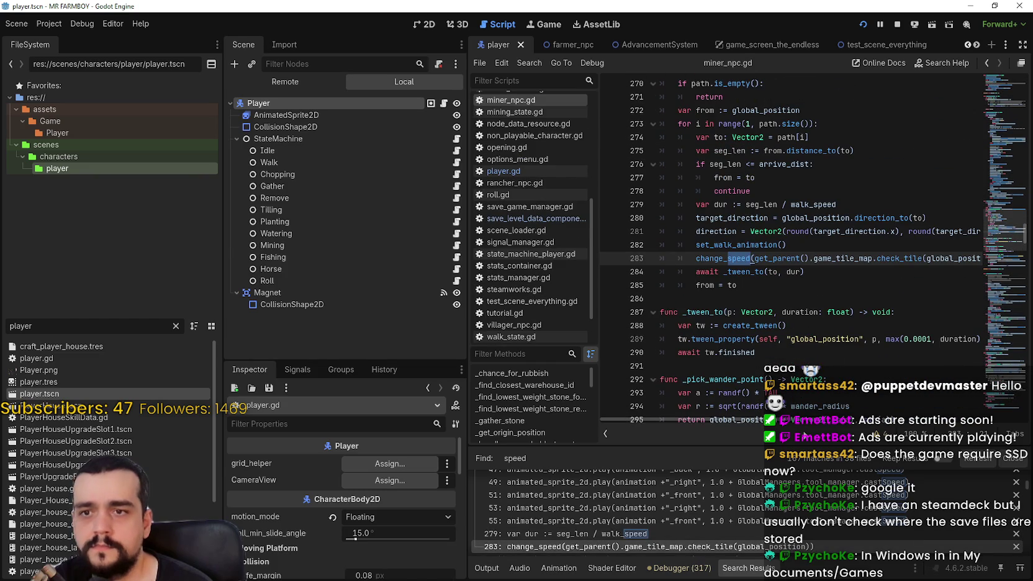
Step: Search all project files for change_speed and scroll through the results
double_click(729, 259)
key("ctrl+shift+f")
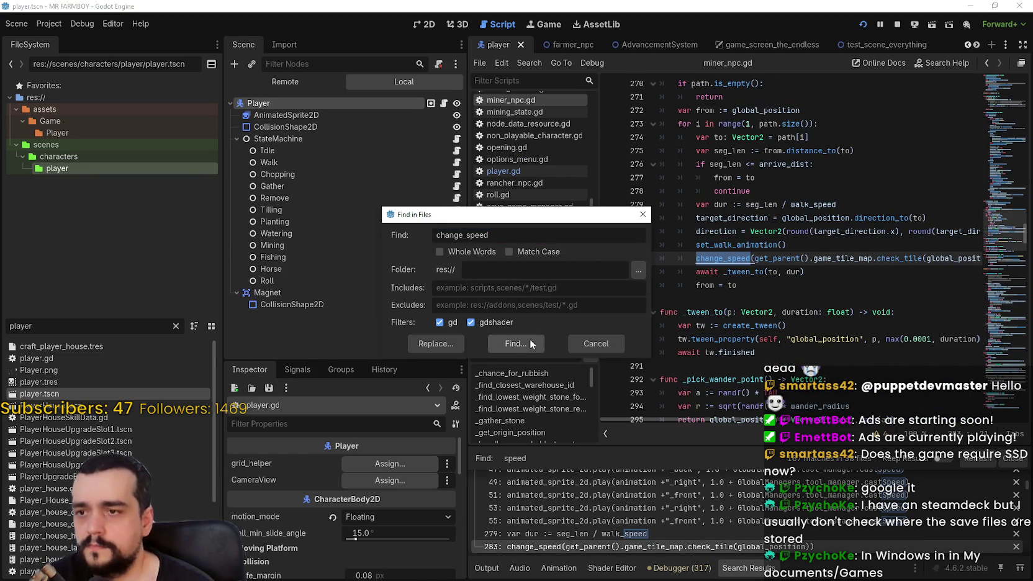
left_click(530, 343)
scroll(731, 503, "down", 5)
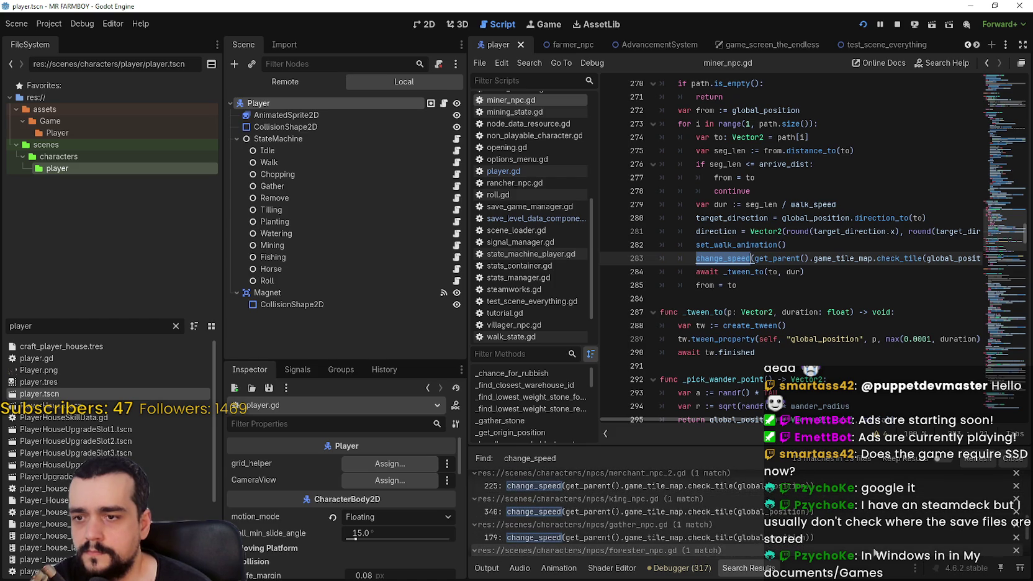
scroll(858, 529, "up", 1)
scroll(852, 524, "down", 3)
scroll(844, 519, "down", 1)
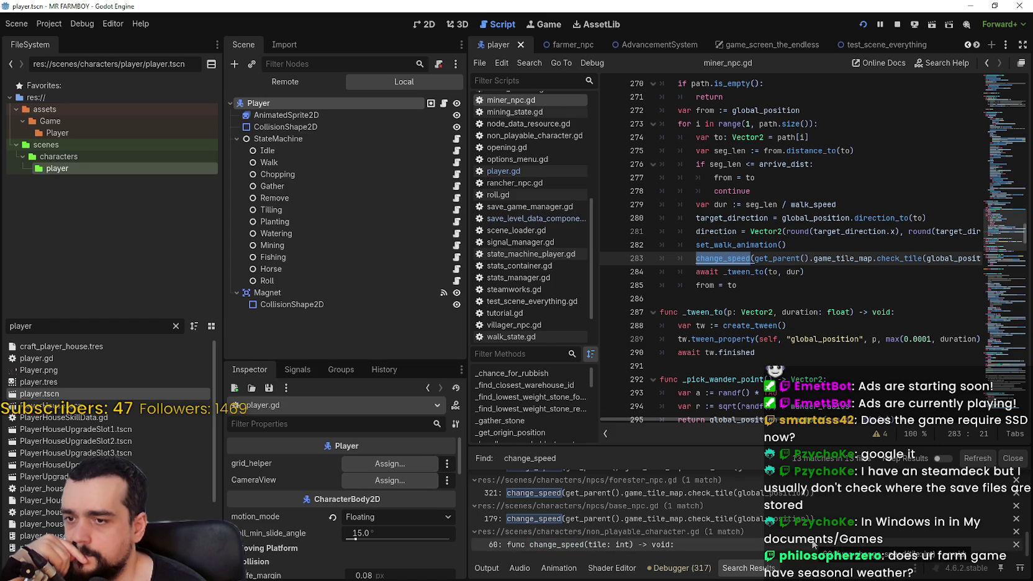
Step: Open change_speed in non_playable_character.gd and read its road-tile walk_speed check
left_click(814, 546)
left_click_drag(789, 219, 590, 196)
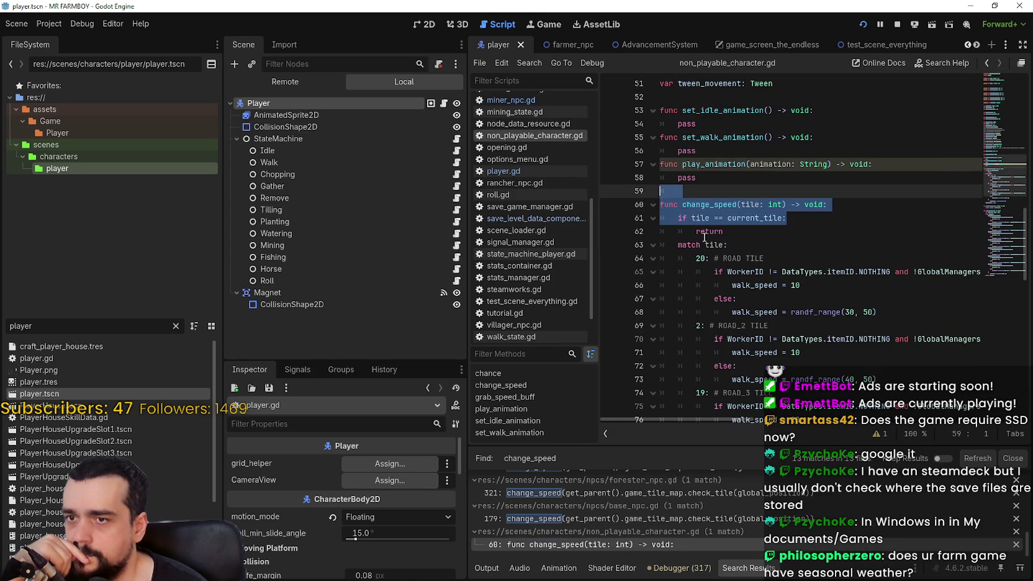
left_click(720, 245)
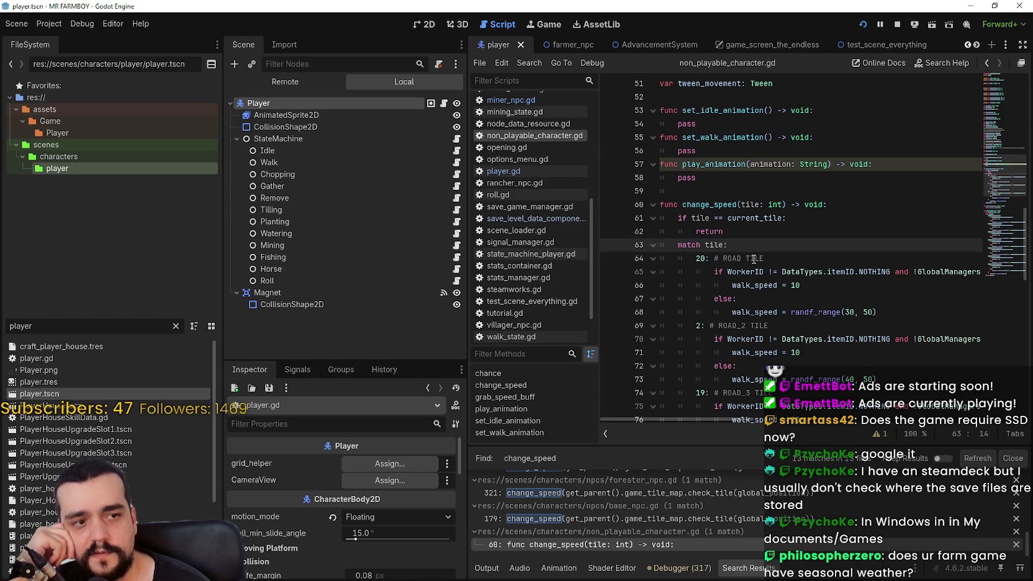
left_click(738, 195)
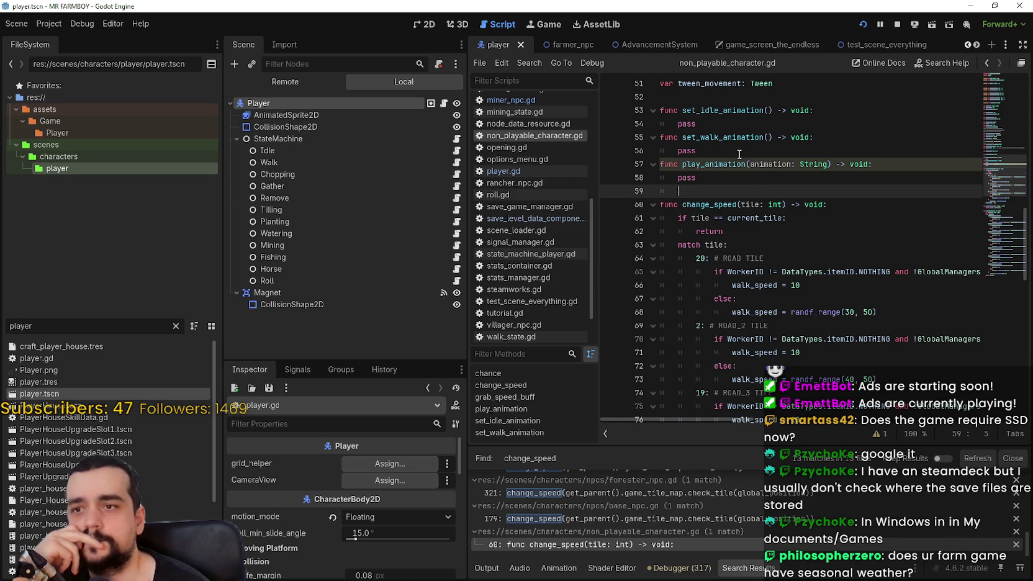
Step: Save the project and show the Output log
key("ctrl+s")
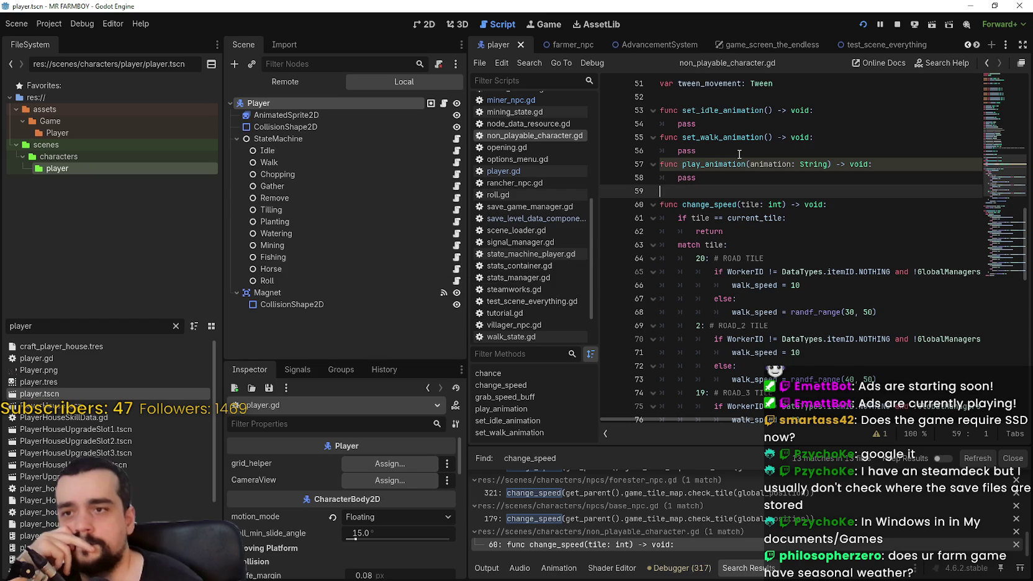
left_click(500, 570)
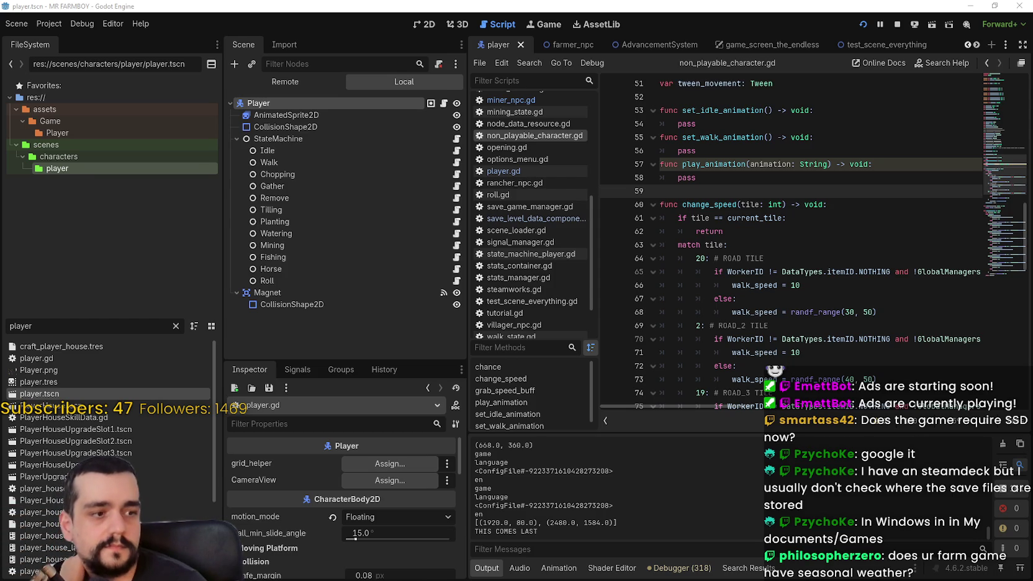
key("alt+Tab")
Step: Search the Steam store for '33 immor' and open the 33 Immortals page
left_click_drag(630, 39, 663, 64)
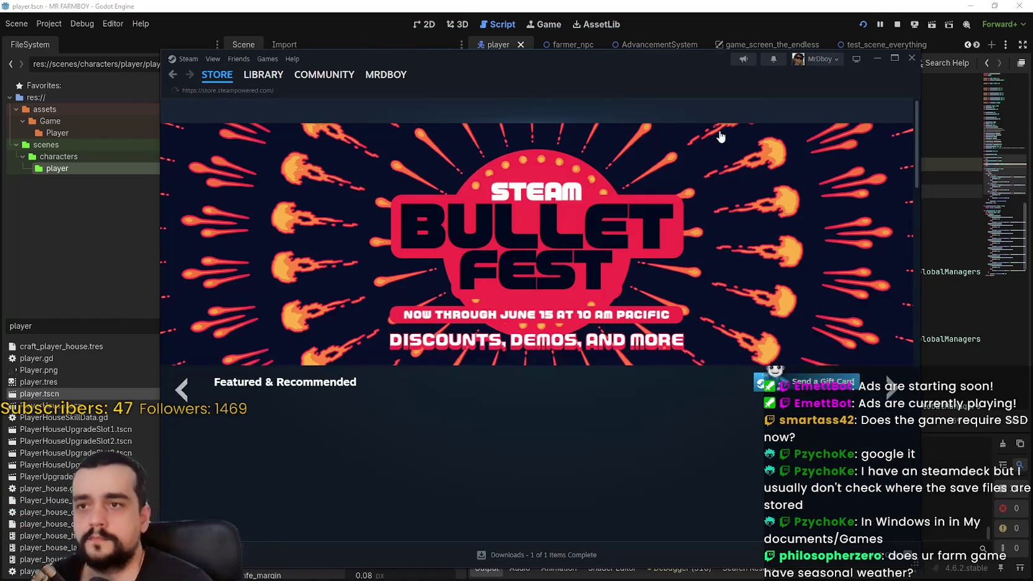
left_click(715, 107)
type("33 immor")
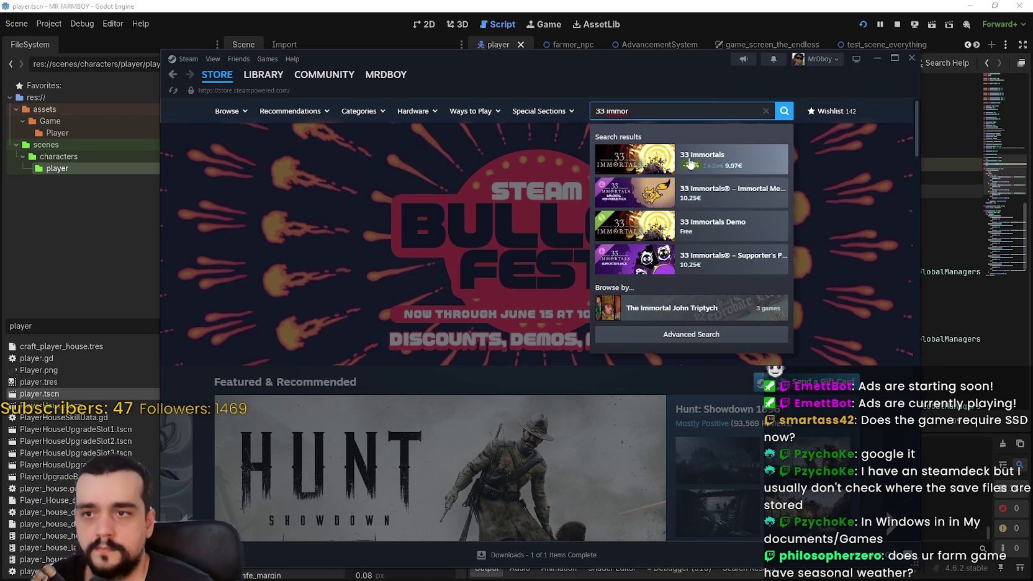
left_click(755, 225)
Step: Page through 33 Immortals' screenshots in the full-size viewer up to Ordeals
scroll(428, 407, "down", 3)
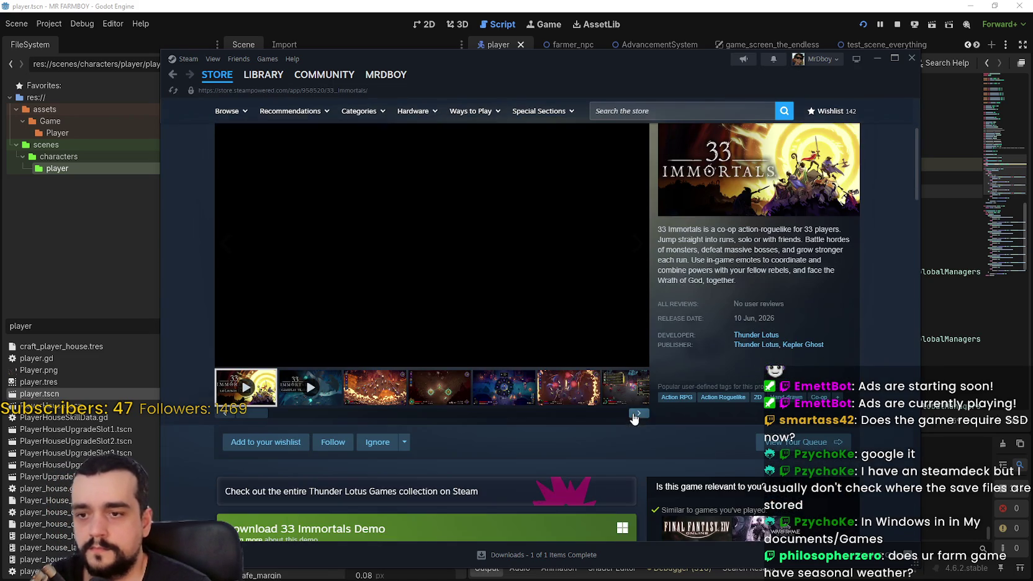
left_click(405, 400)
left_click(513, 363)
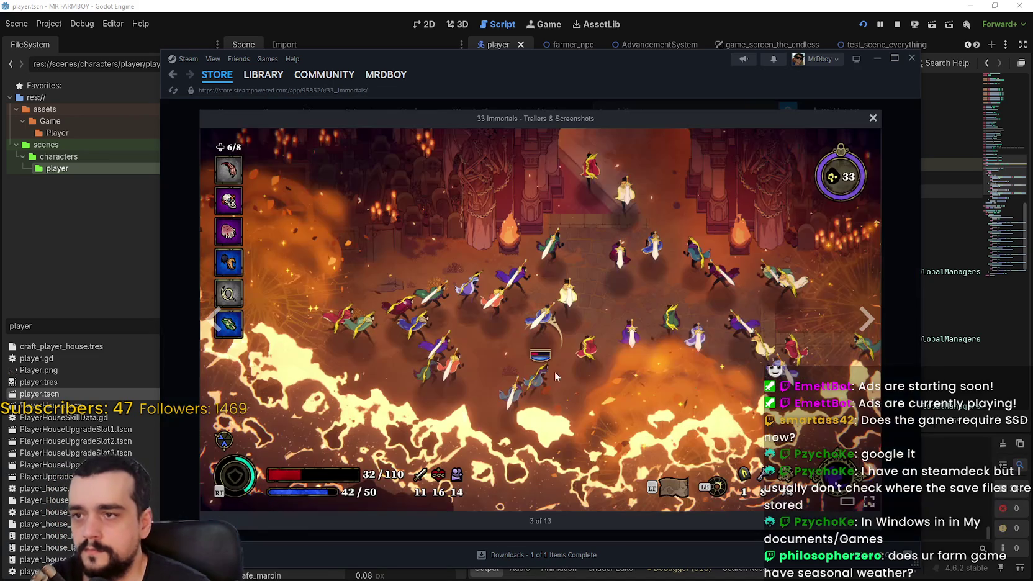
left_click(863, 331)
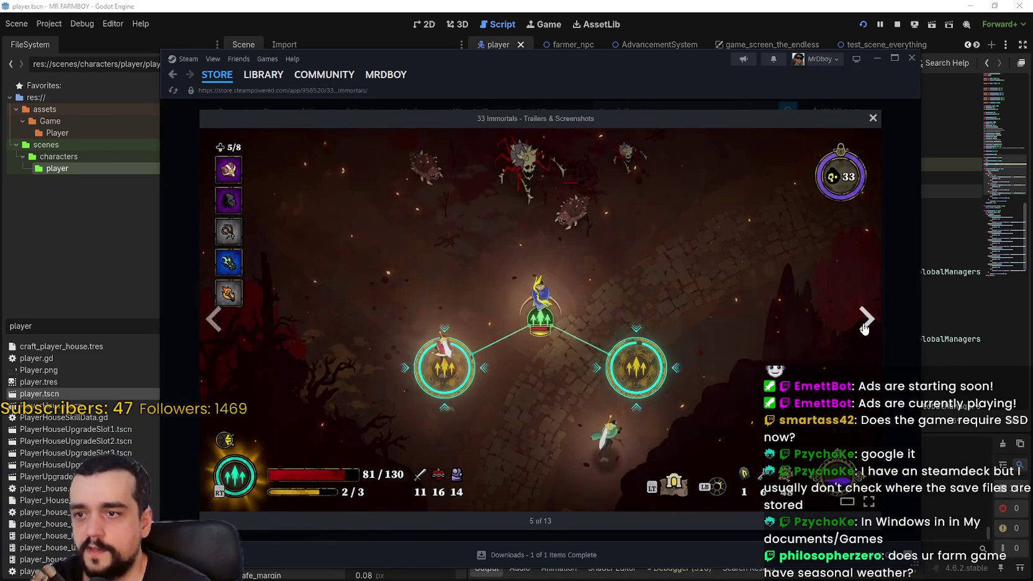
left_click(864, 329)
left_click(865, 327)
left_click(864, 327)
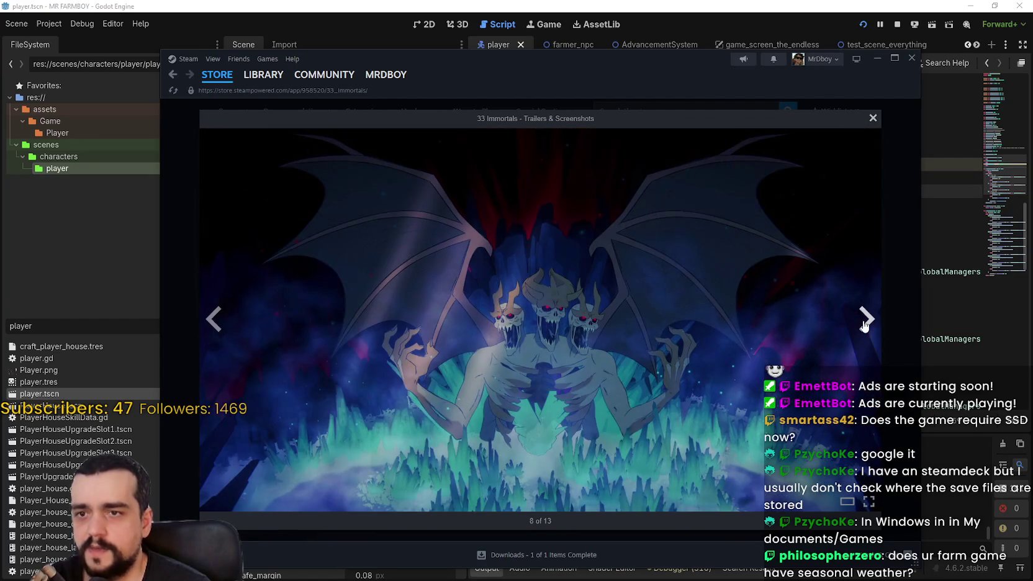
left_click(865, 325)
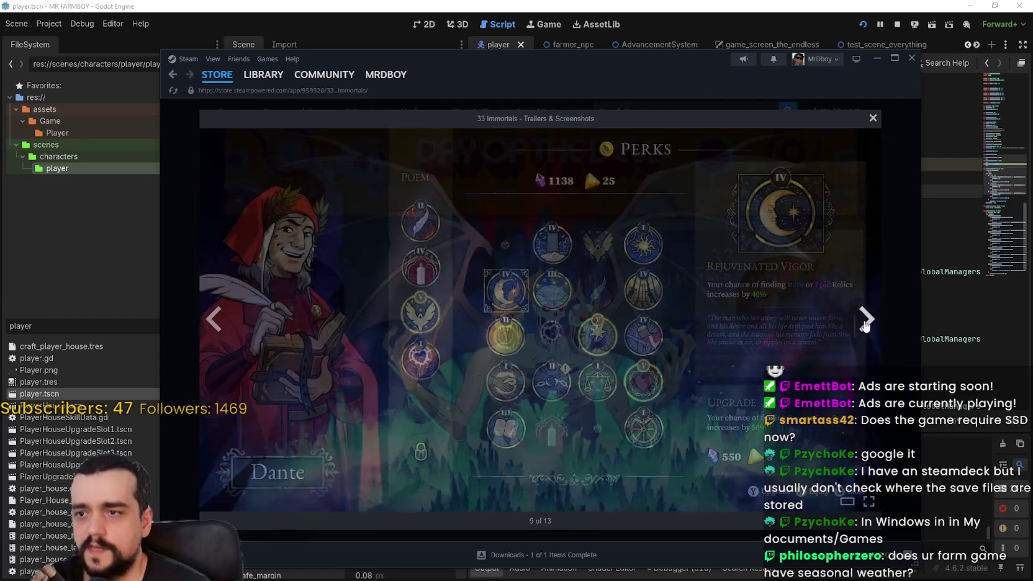
left_click(865, 326)
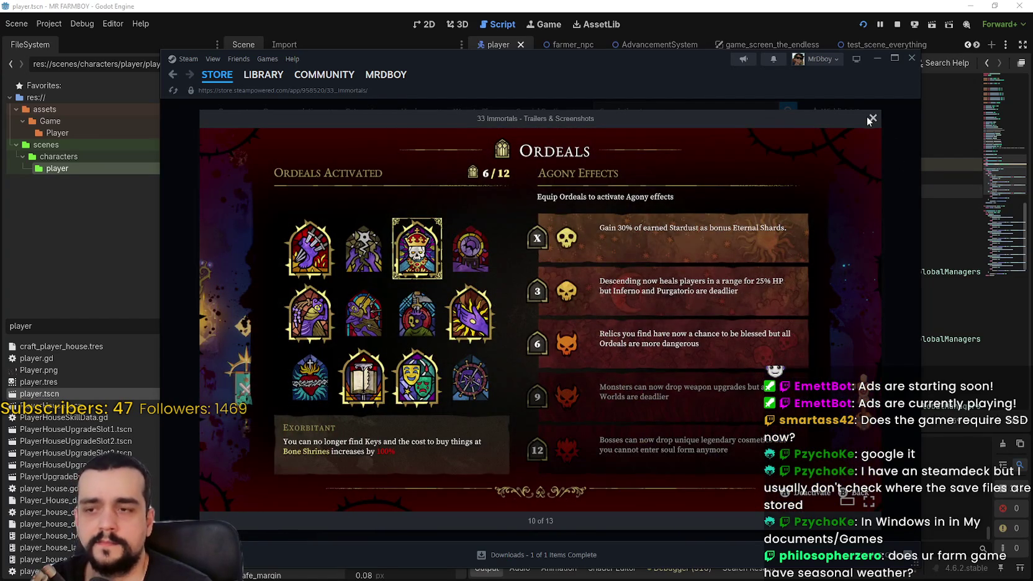
left_click(872, 118)
Step: Browse the 33 Immortals community hub, then close Steam
left_click(821, 152)
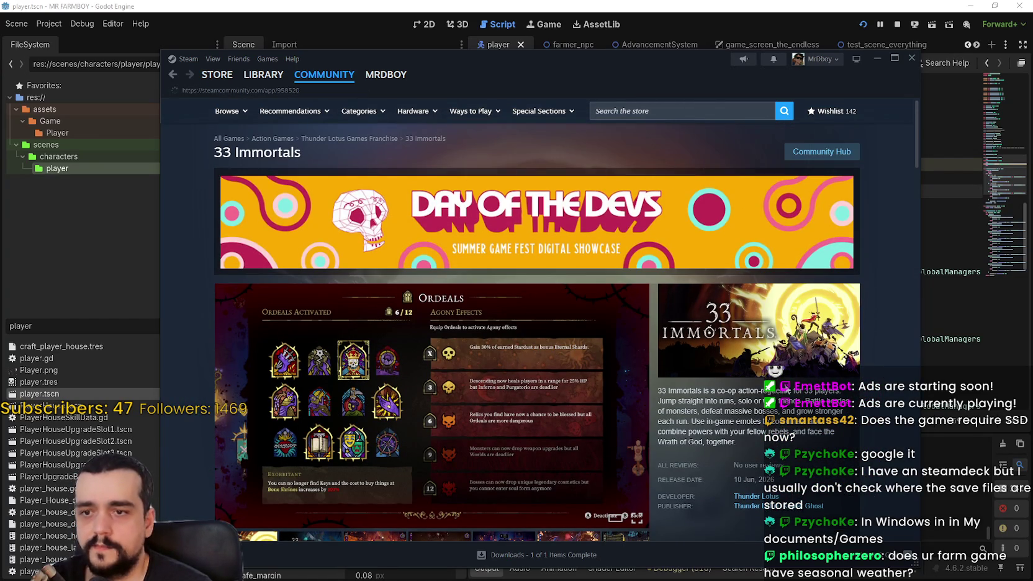
scroll(801, 396, "down", 5)
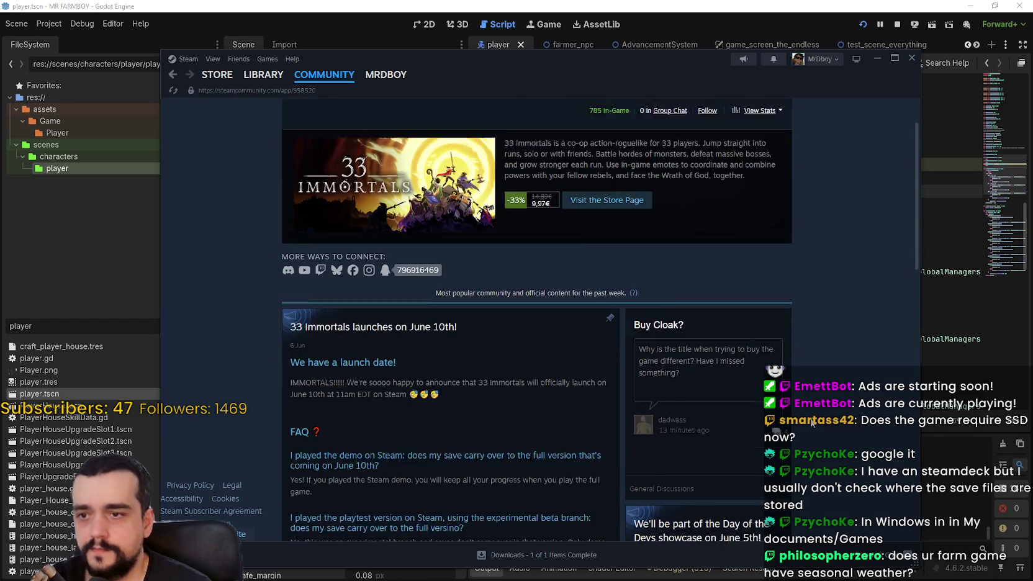
scroll(803, 397, "down", 8)
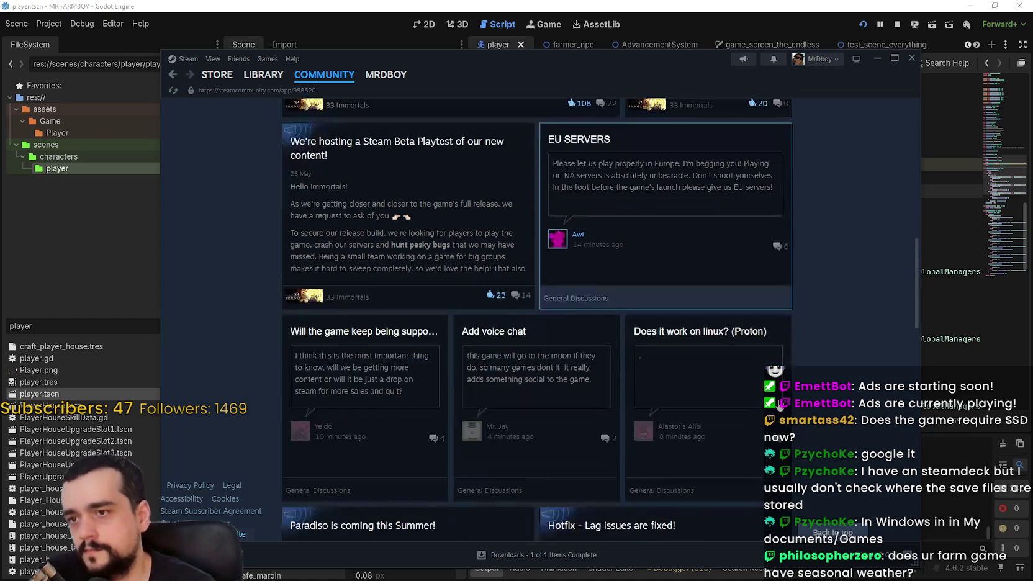
scroll(779, 402, "down", 5)
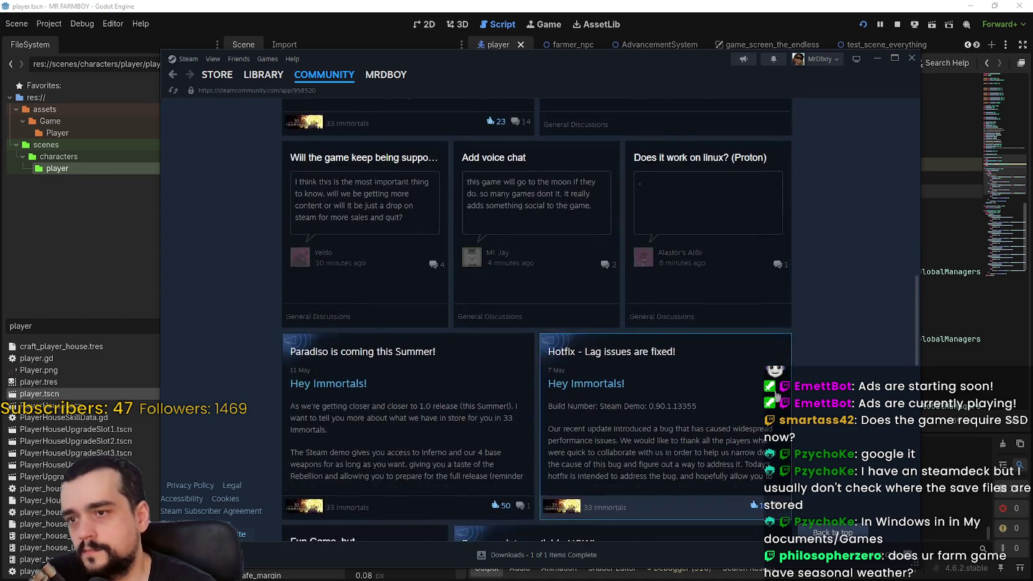
left_click(912, 59)
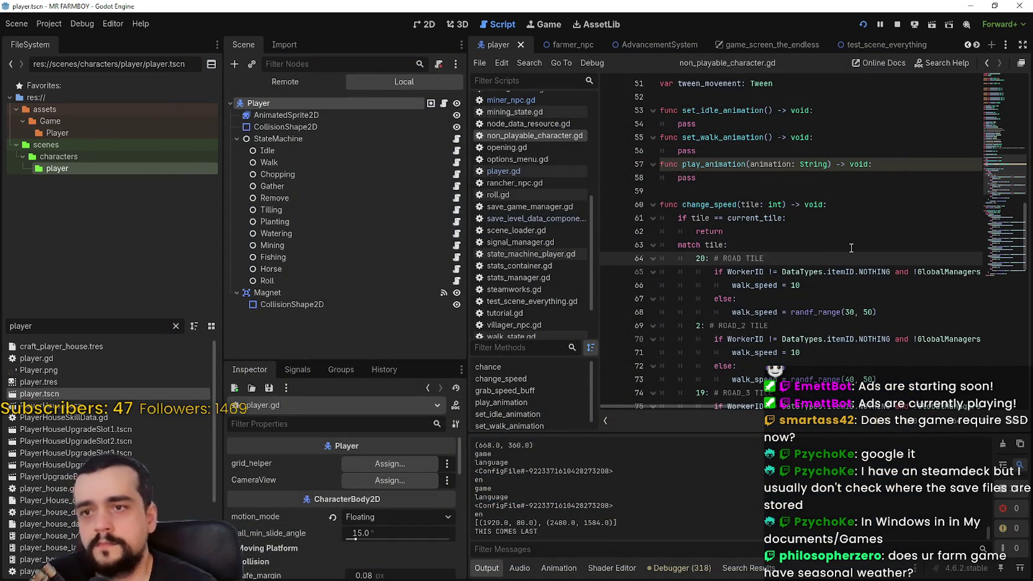
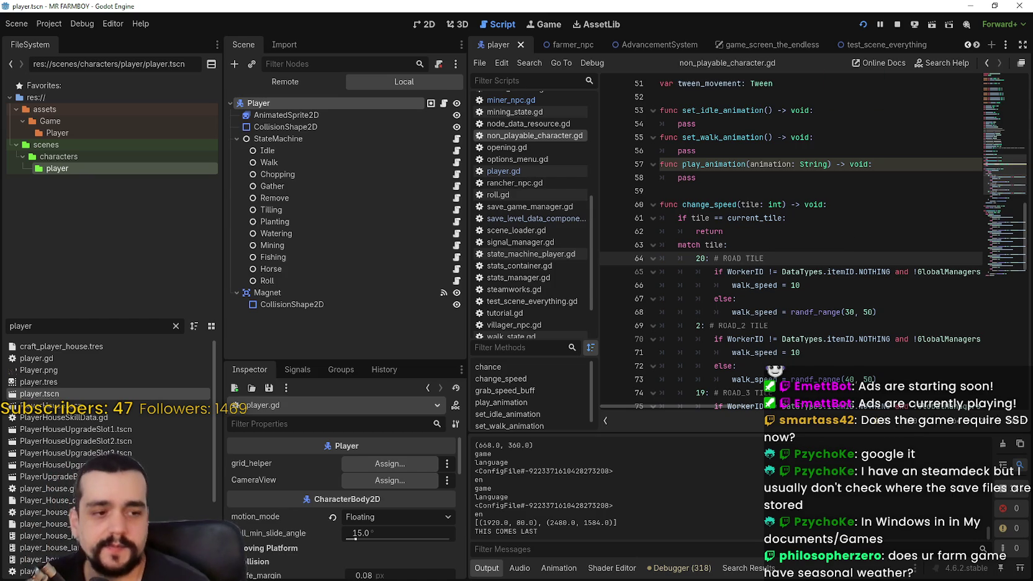
Step: Walk the farmer around the map chopping trees for wood, then bring up the pause menu
key("d")
key("a")
key("a")
key("w")
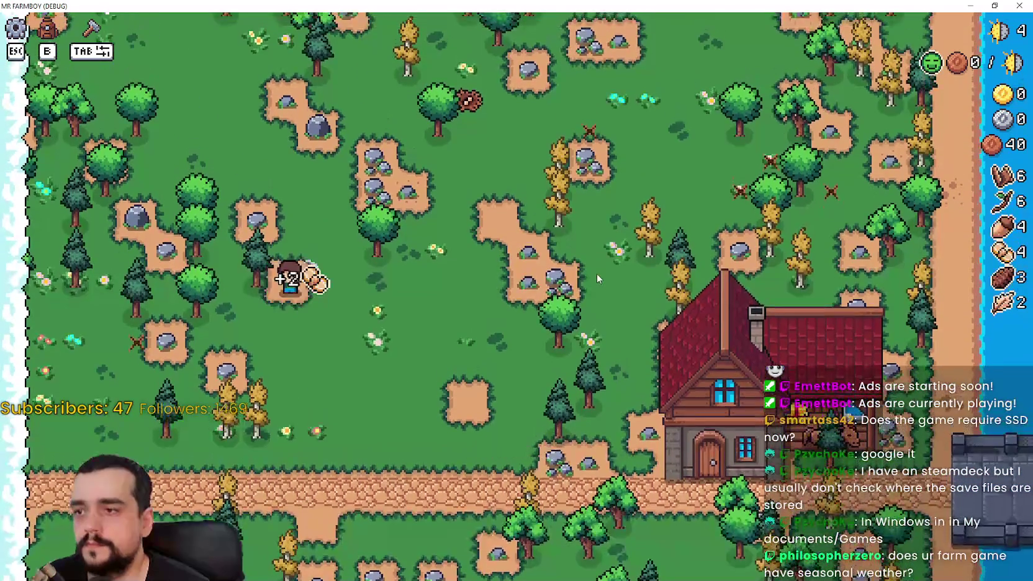
key("w")
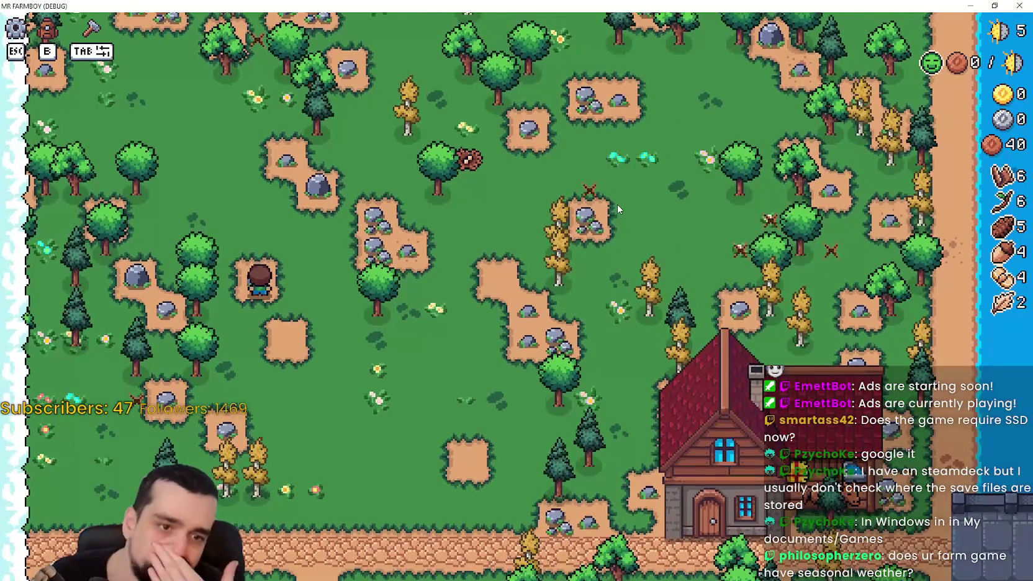
key("w")
key("a")
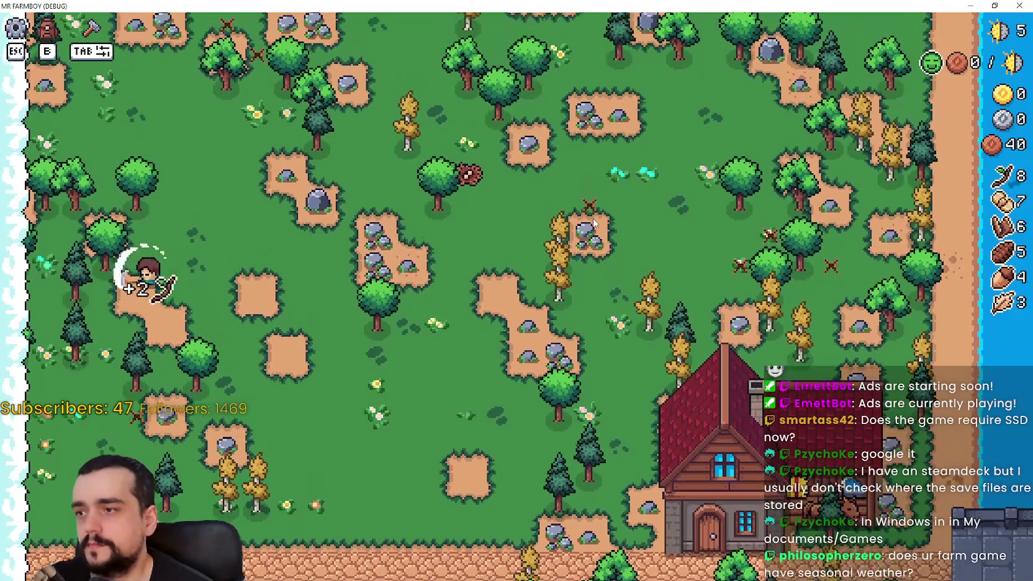
key("s")
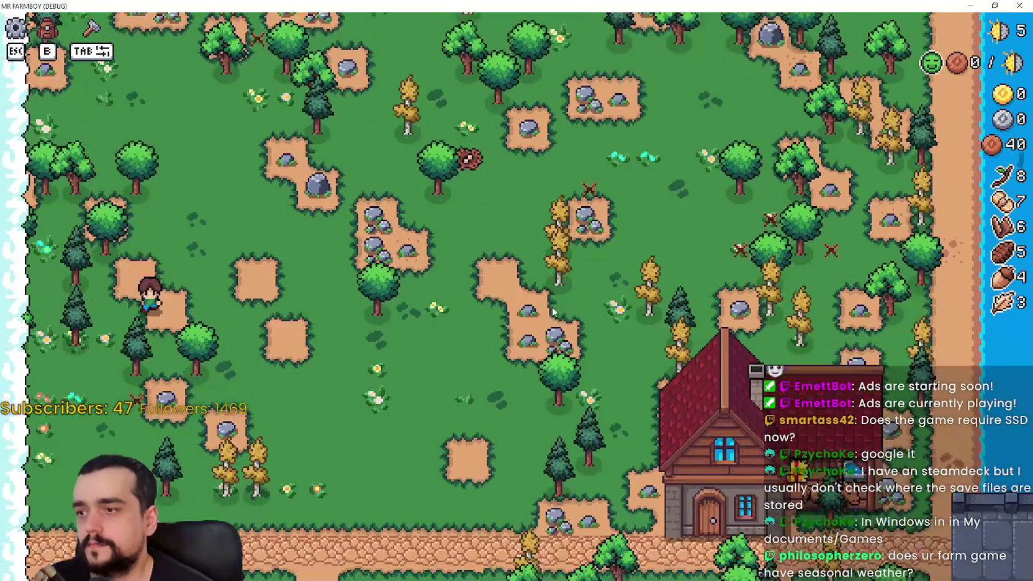
key("d")
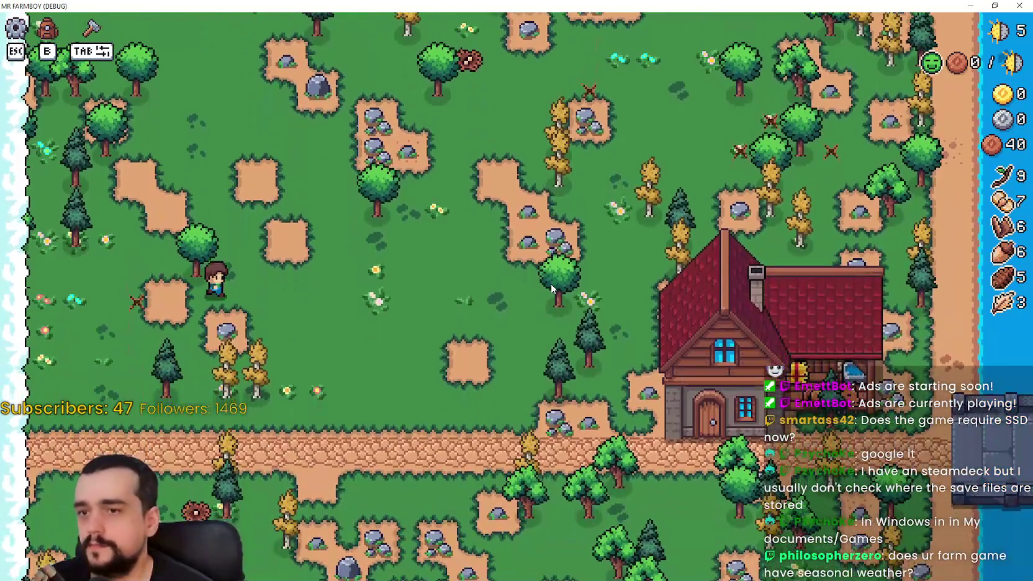
key("Escape")
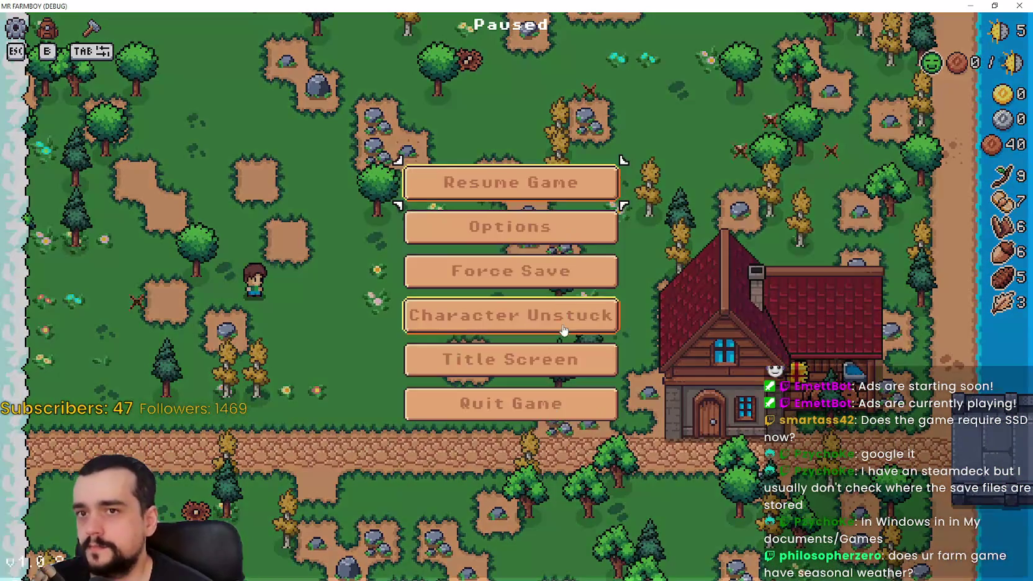
Step: From the title screen, look through the Select Save Game list, cancel, and exit the game
left_click(552, 358)
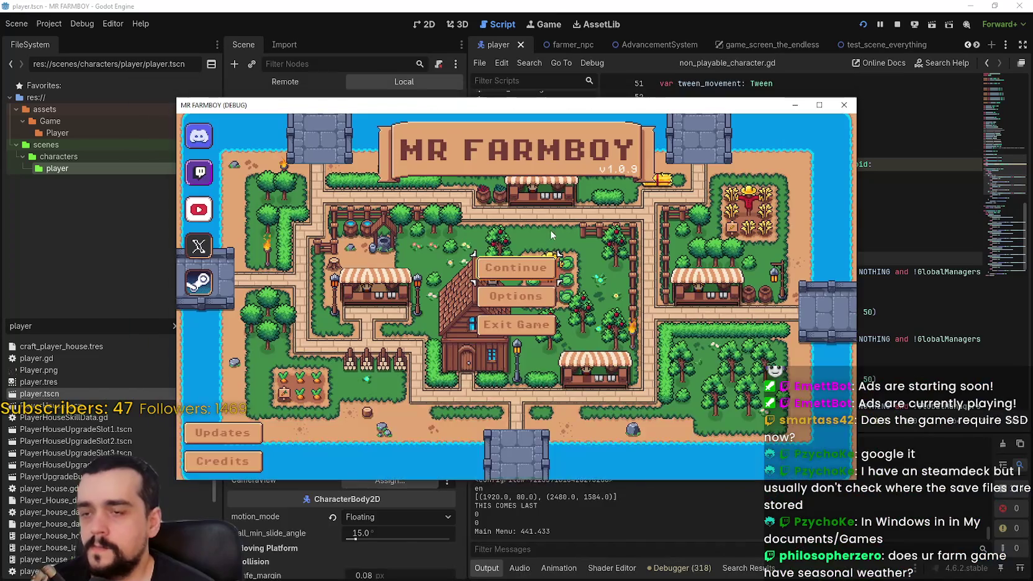
left_click(529, 264)
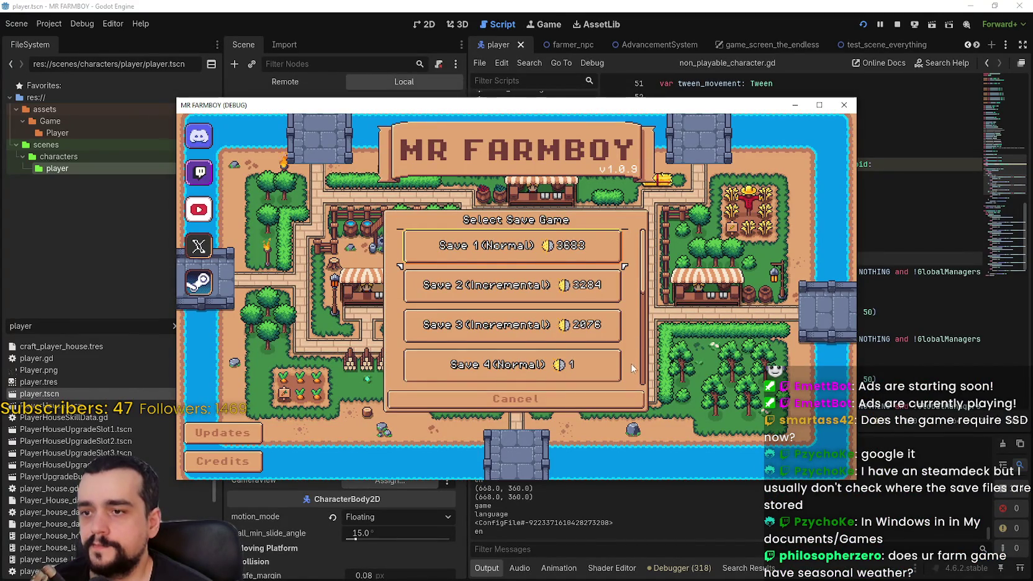
scroll(627, 383, "down", 5)
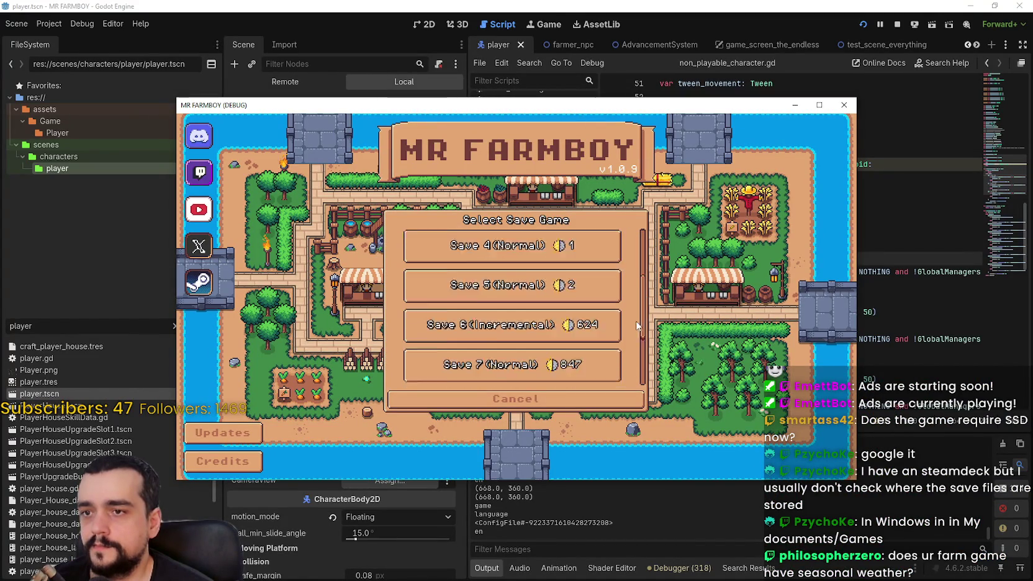
left_click(605, 400)
left_click(518, 324)
left_click(728, 272)
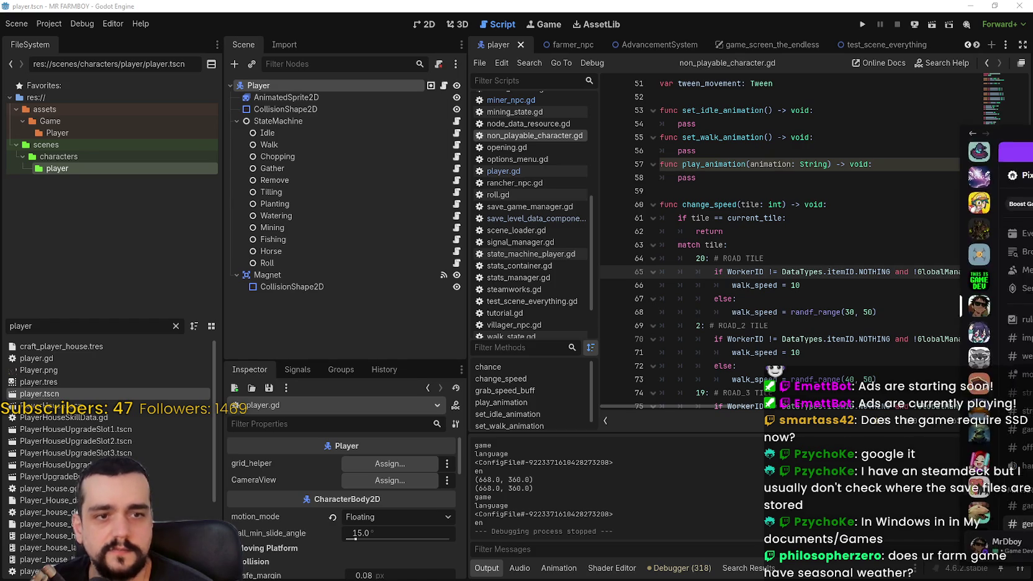
Step: Switch to Discord and read the speed-boost glitch messages in #general, checking the reporter's profile
key("alt+Tab")
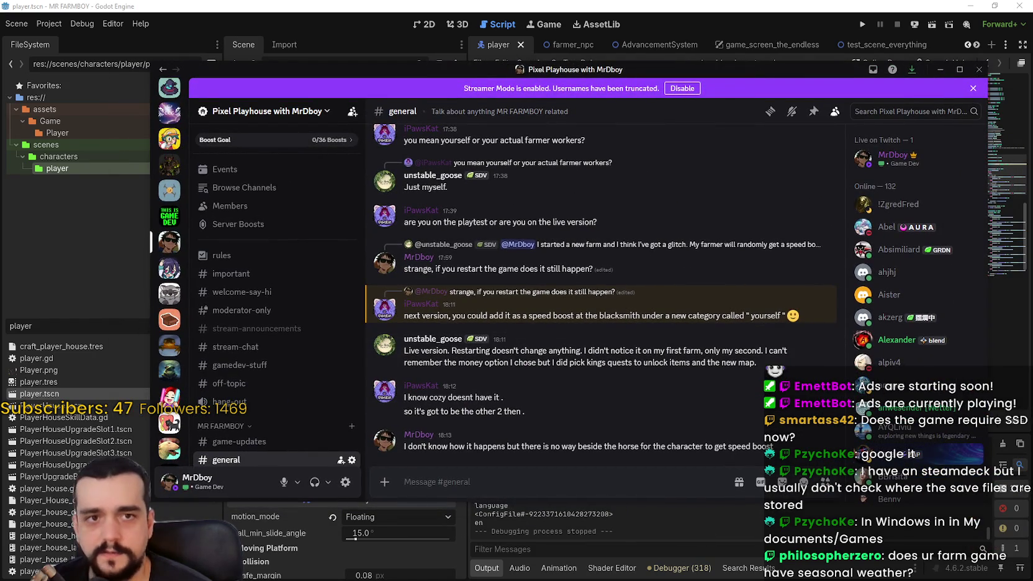
scroll(526, 391, "up", 5)
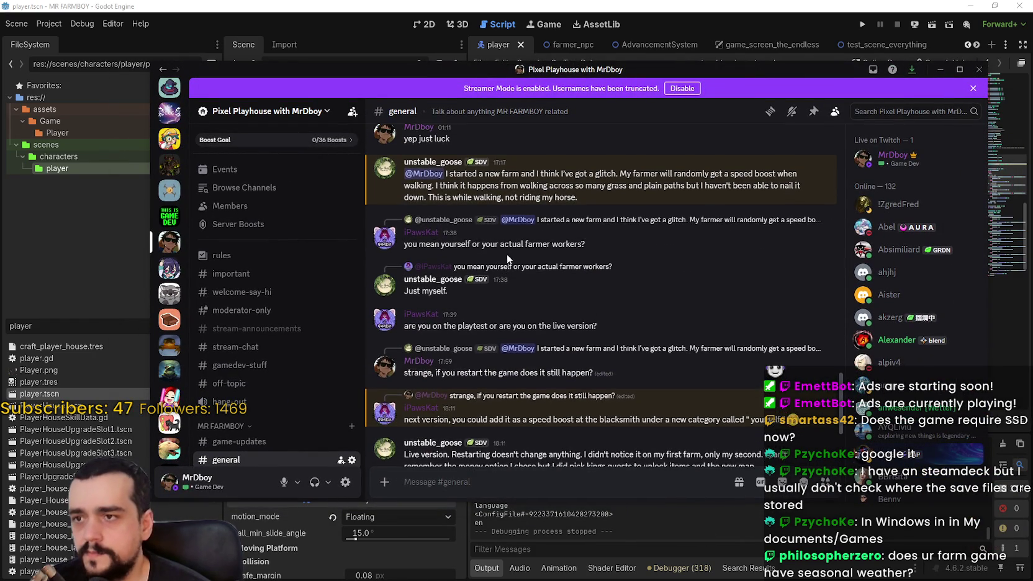
scroll(660, 320, "up", 3)
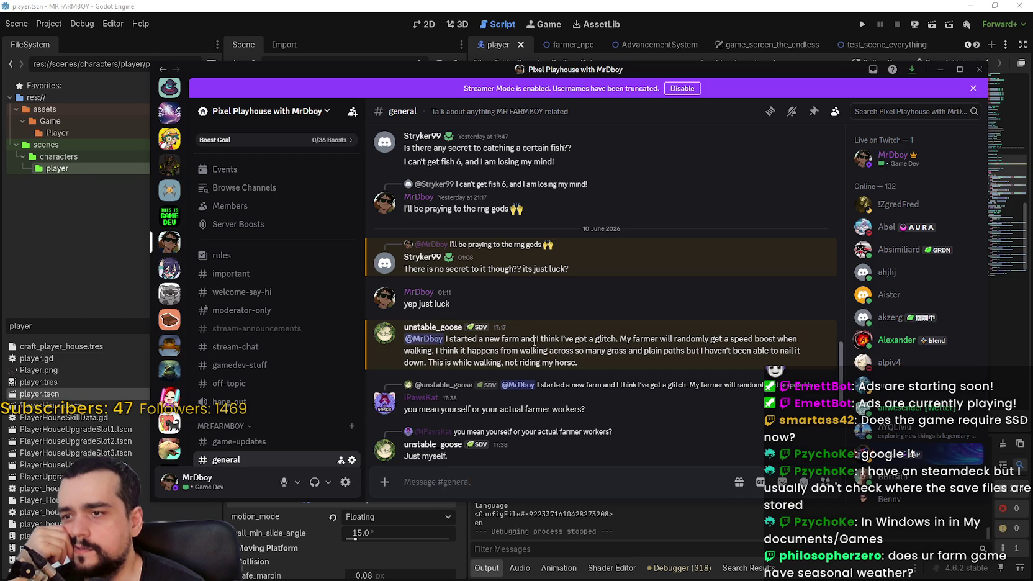
left_click(435, 326)
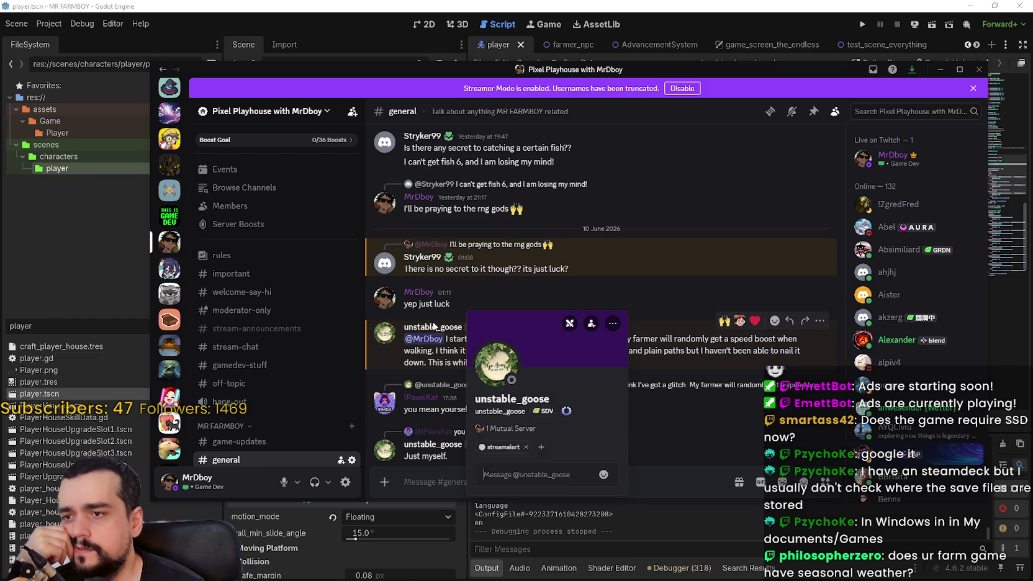
left_click(470, 312)
scroll(696, 366, "down", 5)
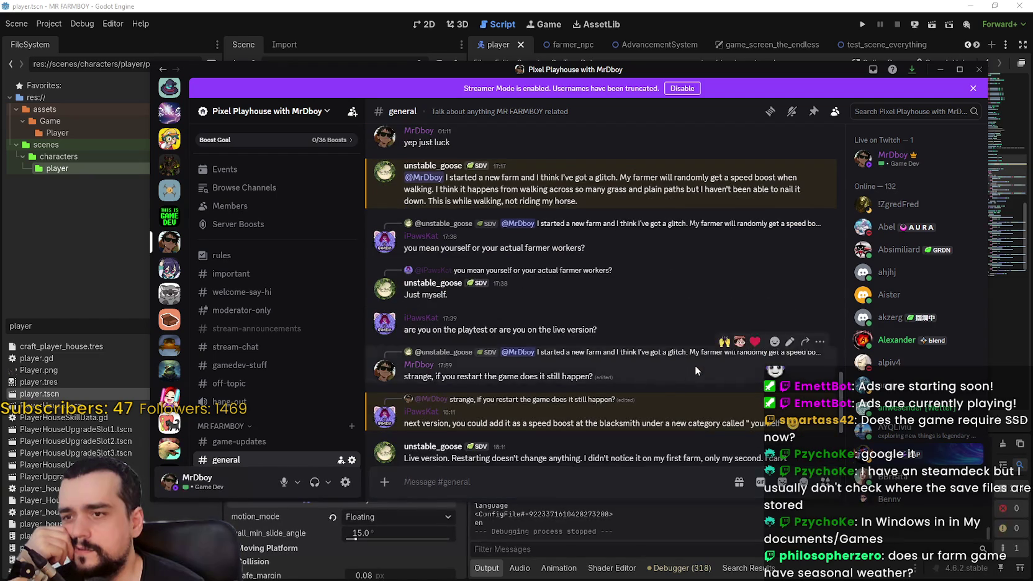
scroll(693, 366, "up", 3)
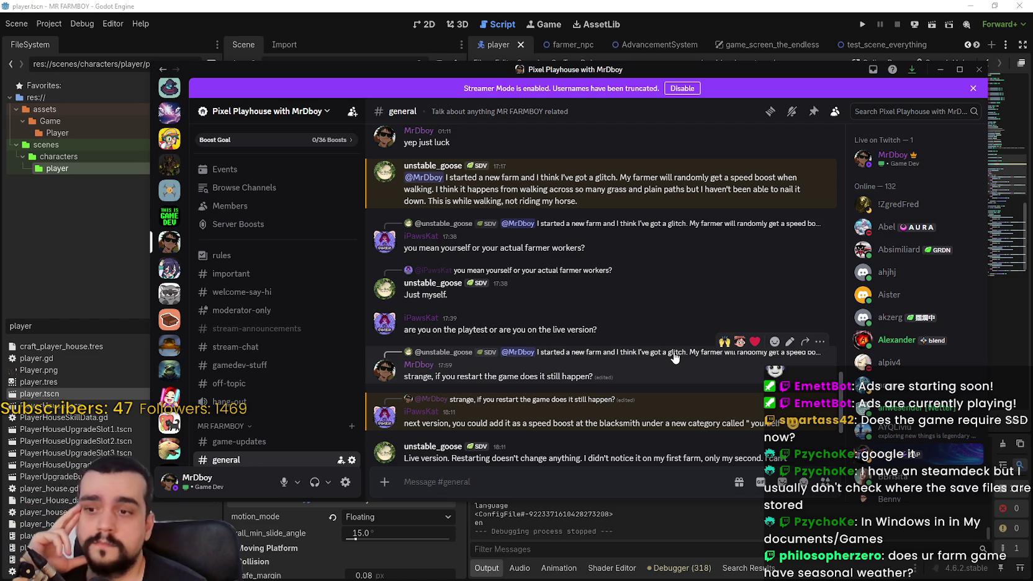
Step: Scroll down the server's channel list and open the feedback-forum channel
scroll(646, 338, "down", 3)
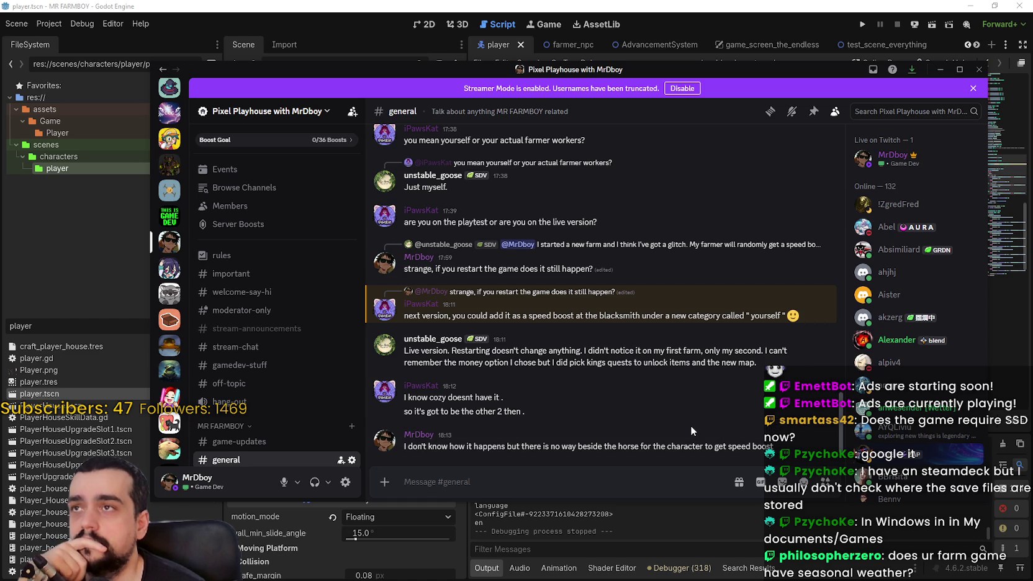
left_click(652, 351)
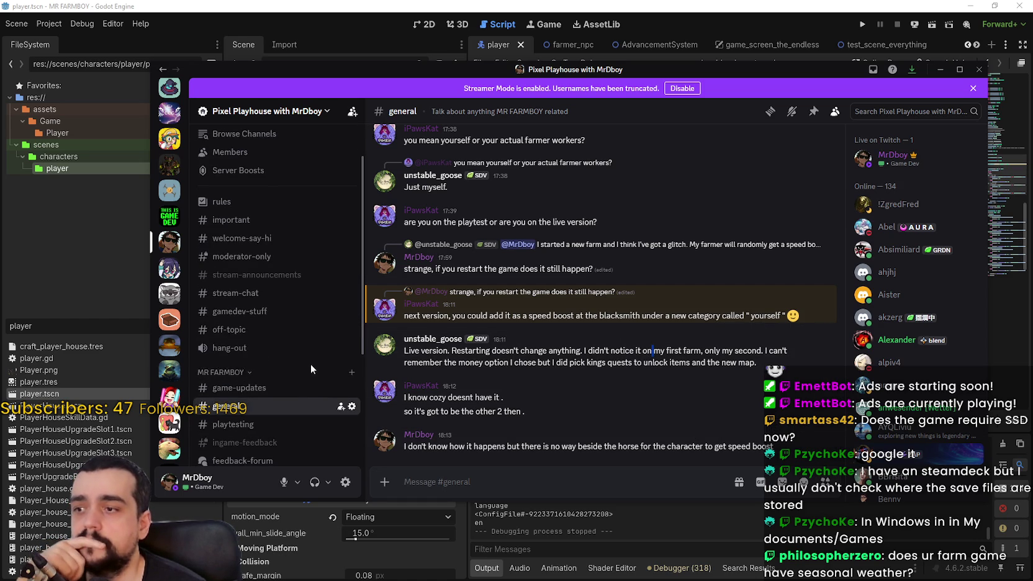
scroll(310, 365, "down", 3)
left_click(273, 301)
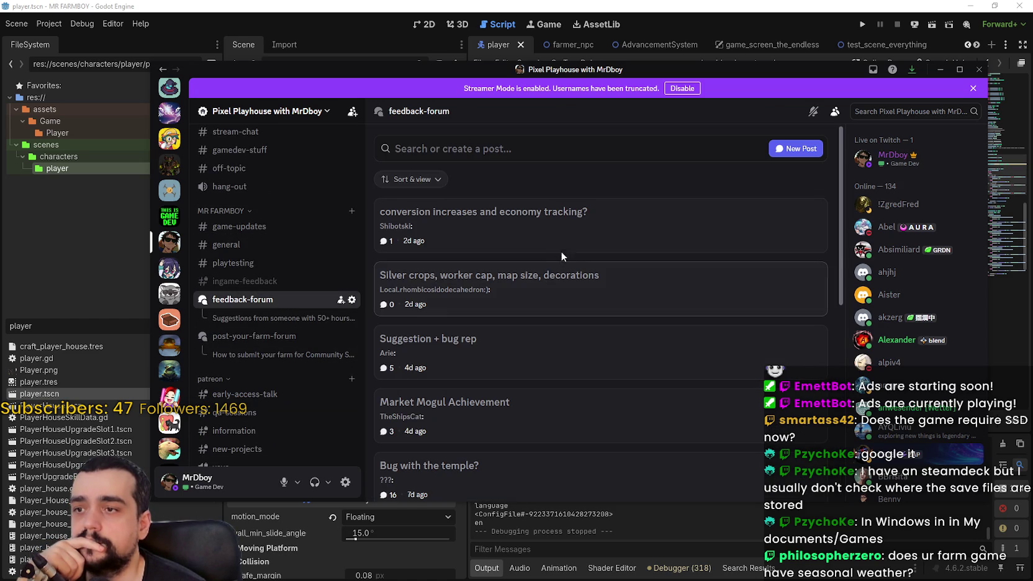
Step: Read the 'conversion increases and economy tracking?' post, then the 'Silver crops, worker cap, map size, decorations' post
left_click(534, 212)
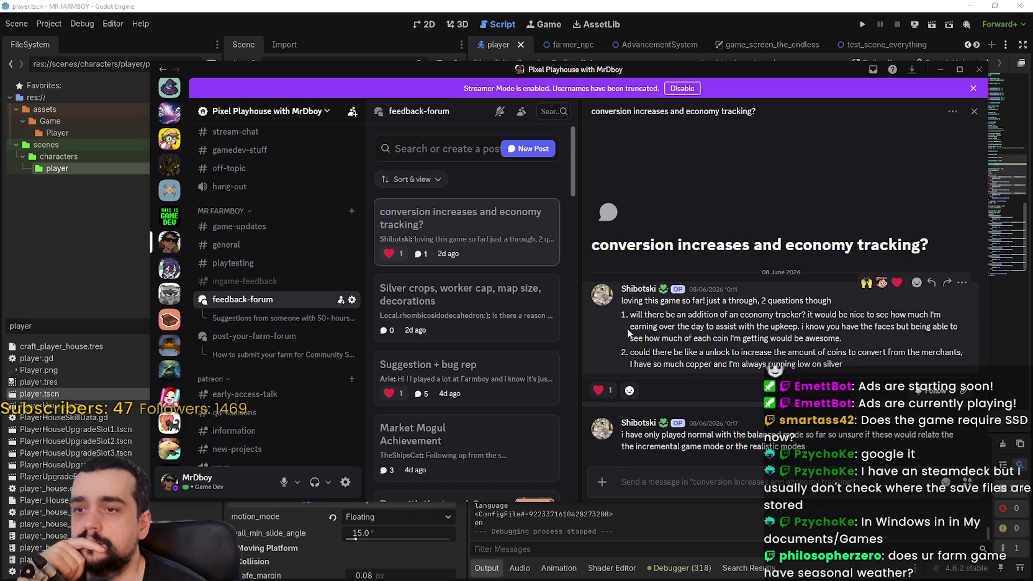
left_click(462, 298)
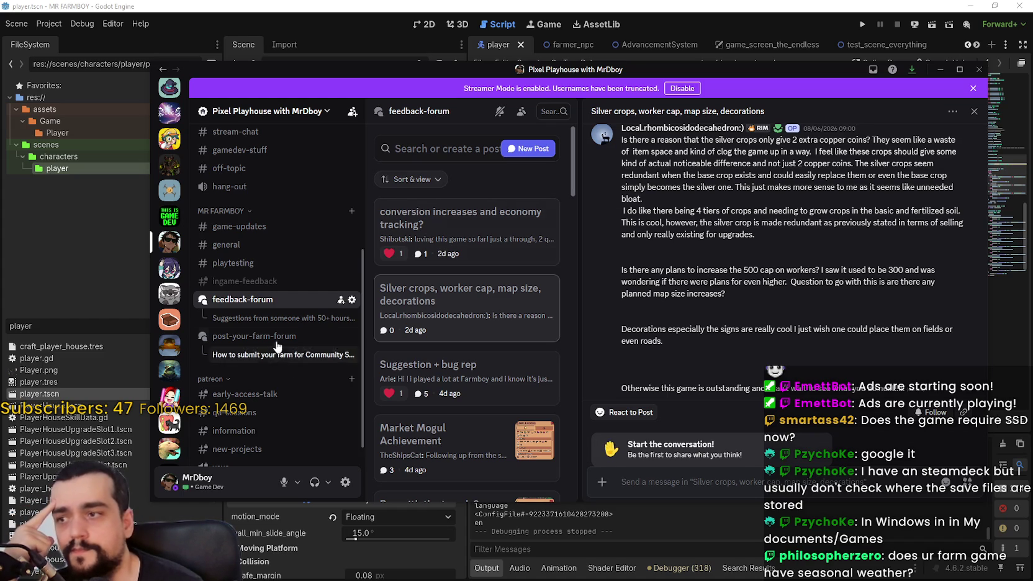
scroll(289, 329, "down", 1)
Step: Skim the 'Suggestion + bug rep', 'Market Mogul Achievement' and 'Bug with the temple?' posts
scroll(504, 252, "down", 3)
left_click(505, 259)
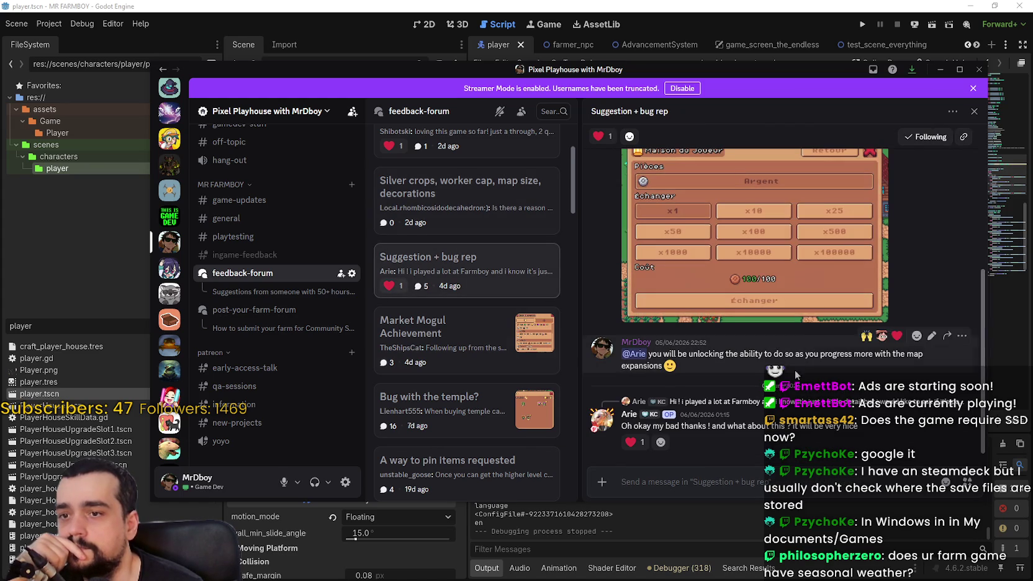
scroll(451, 313, "down", 2)
left_click(455, 283)
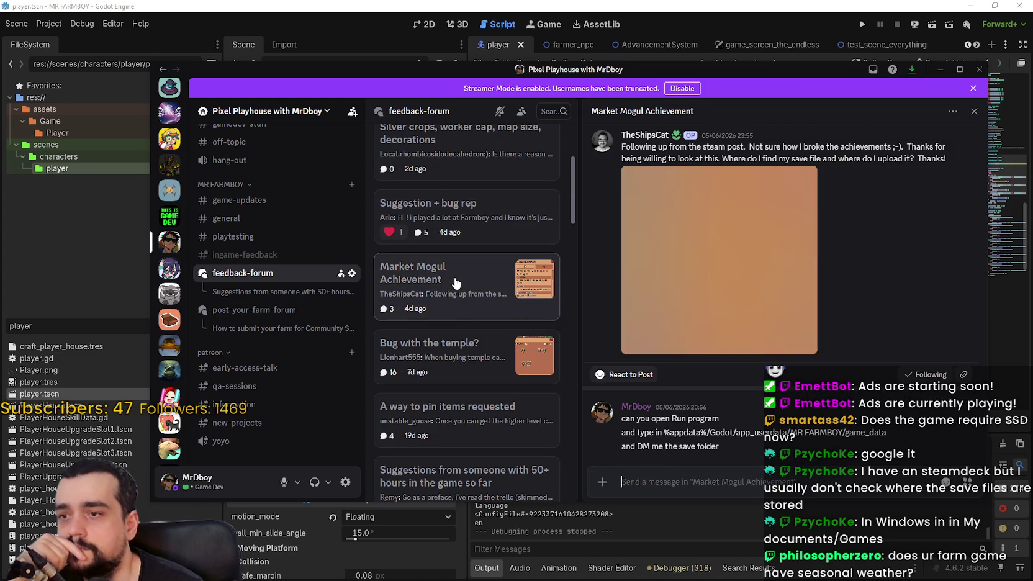
scroll(471, 233, "down", 2)
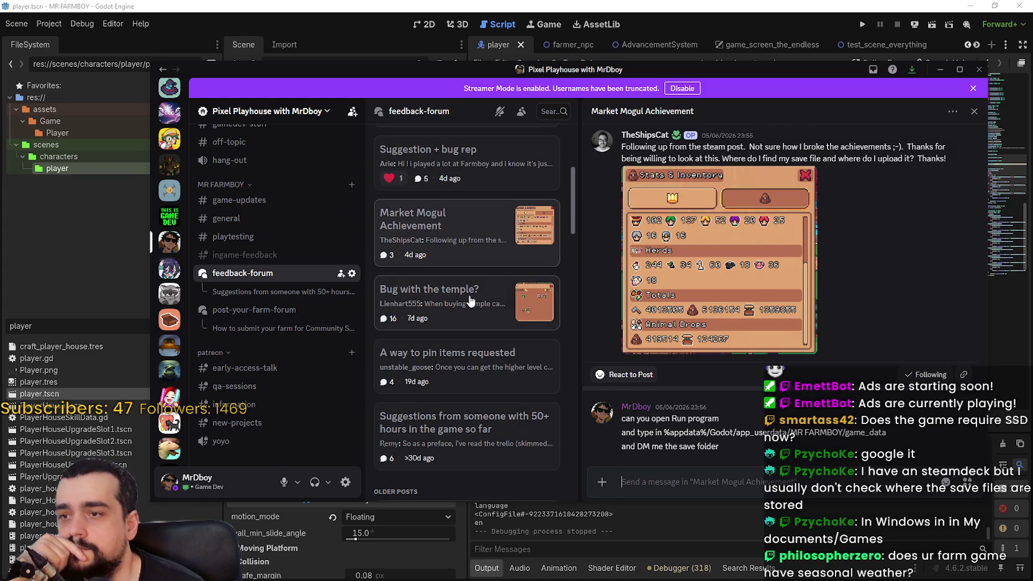
left_click(470, 301)
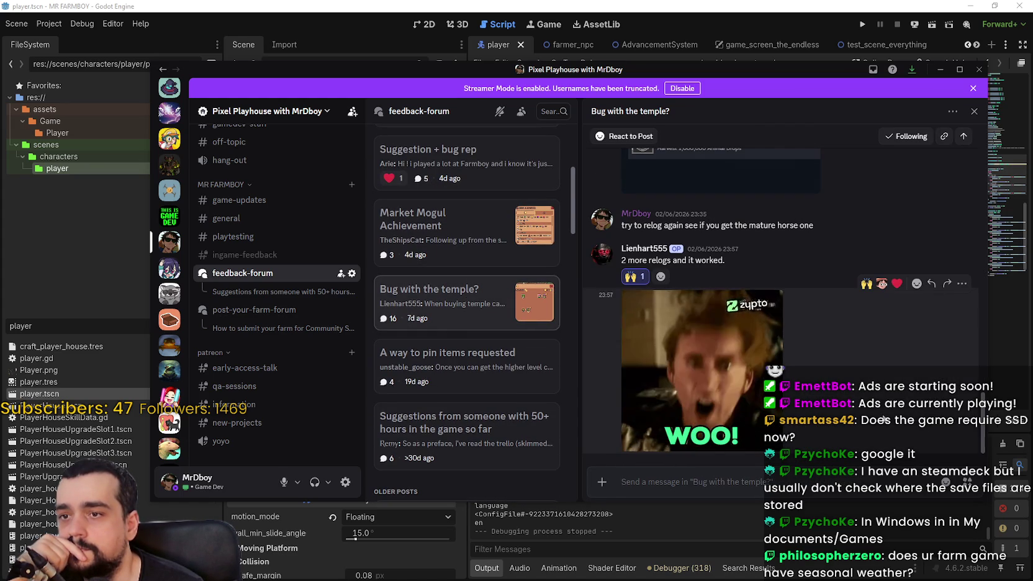
scroll(807, 391, "up", 10)
scroll(776, 378, "down", 10)
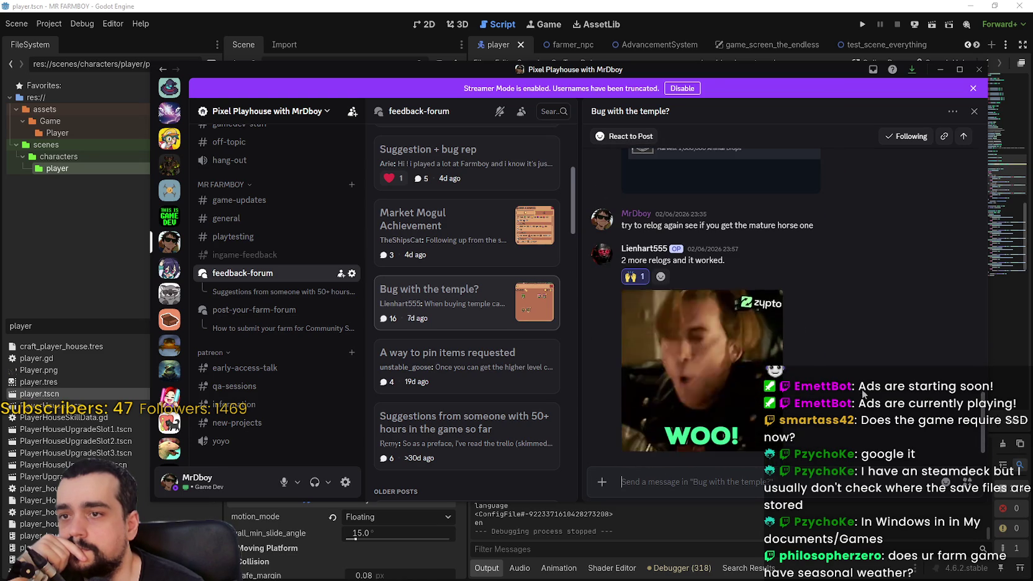
Step: Read 'A way to pin items requested', then the 'Suggestions from someone with 50+ hours' post
left_click(466, 361)
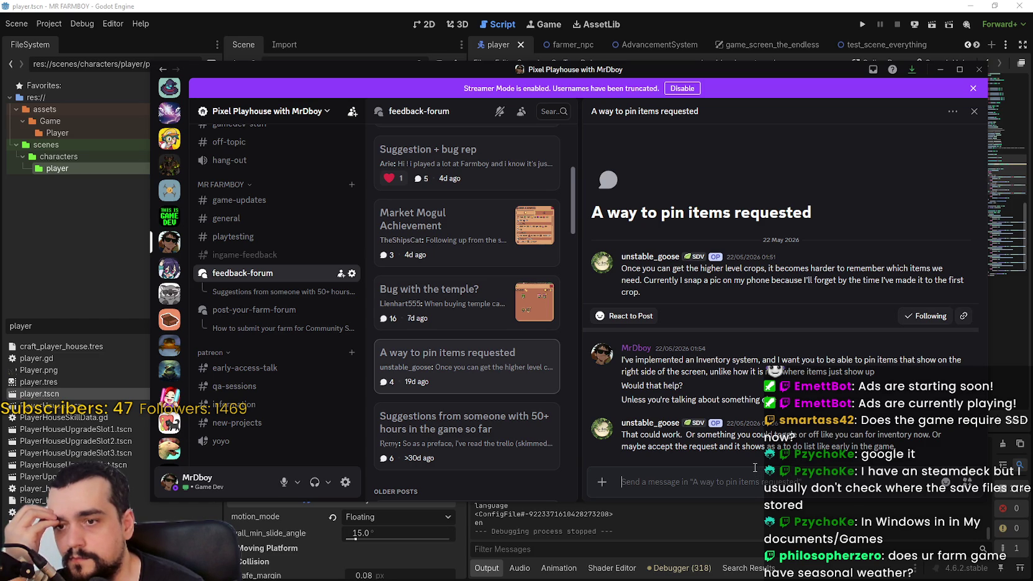
mouse_move(259, 273)
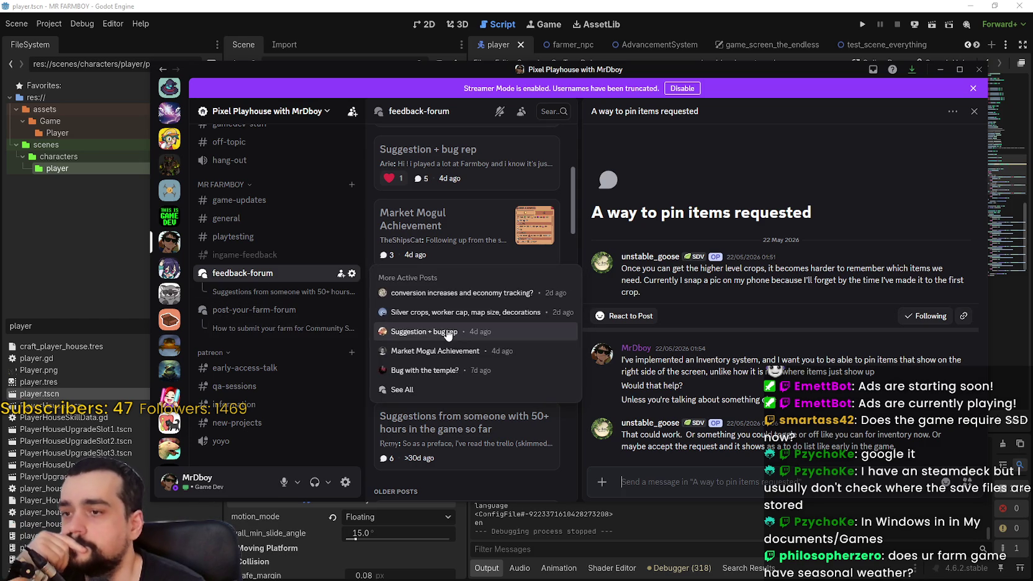
scroll(465, 298, "down", 4)
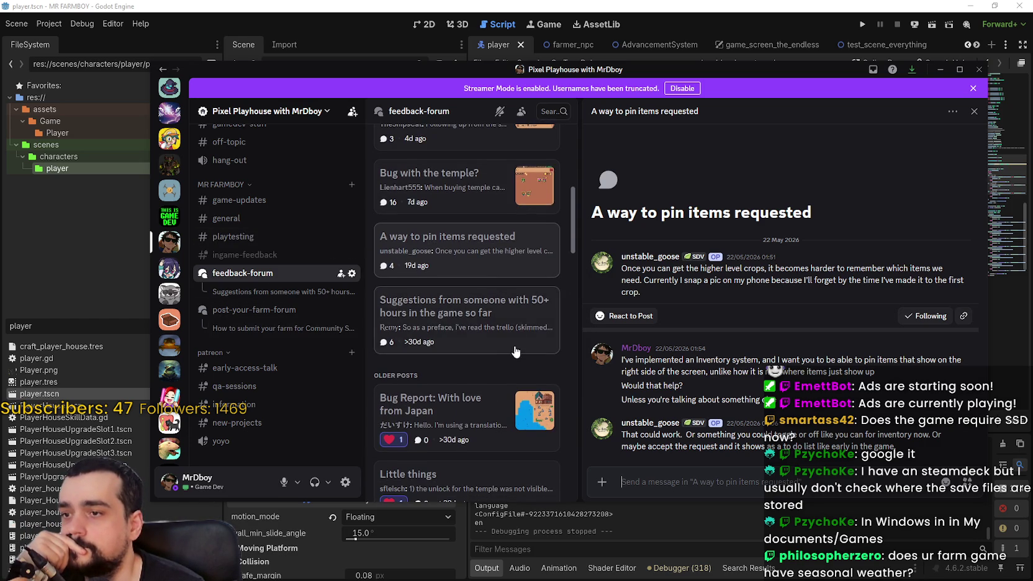
left_click(471, 322)
scroll(485, 323, "down", 3)
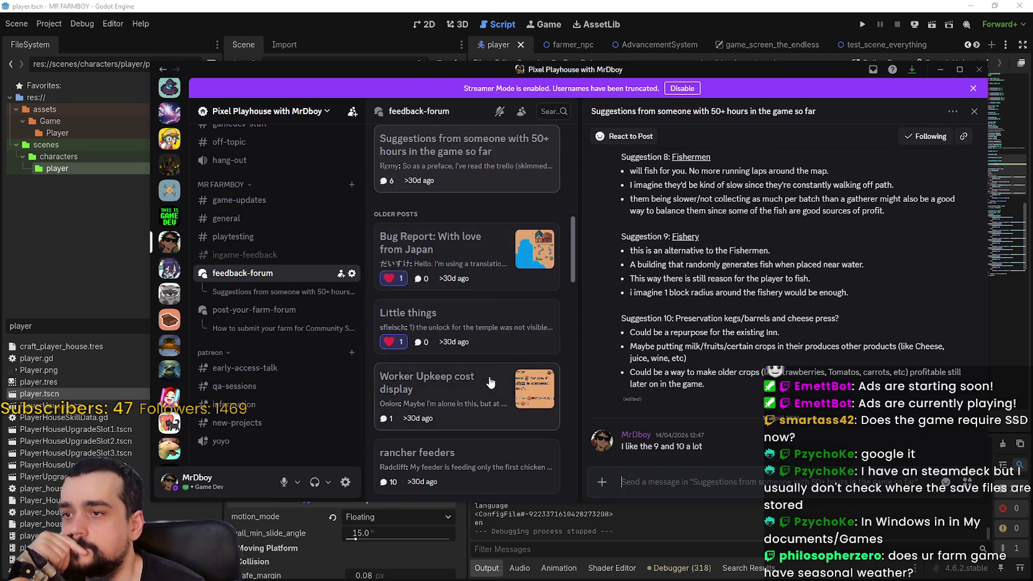
scroll(451, 433, "up", 1)
scroll(451, 433, "up", 2)
scroll(280, 310, "up", 5)
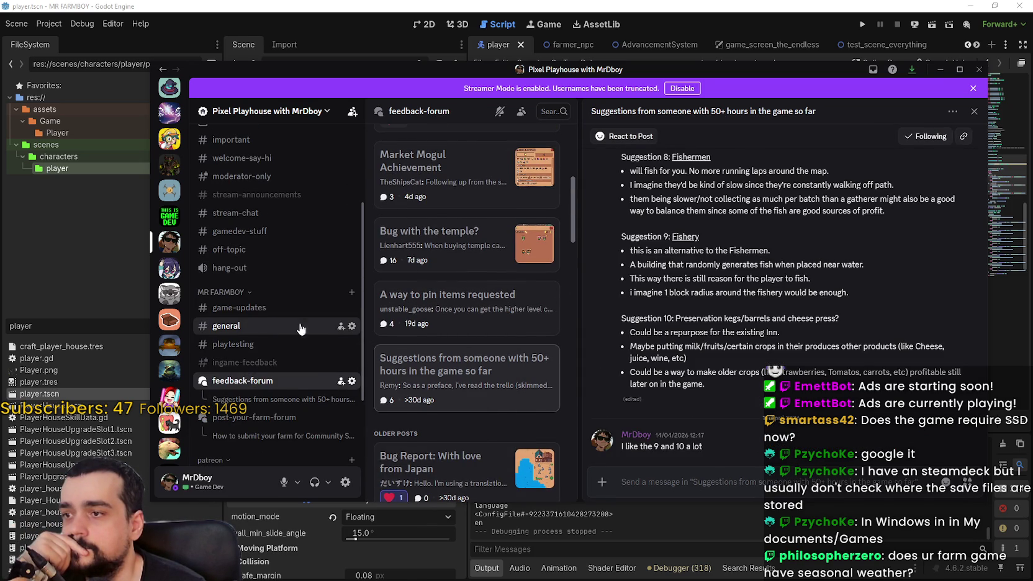
Step: Go to #general and scroll back to a player's message about gatherers, highlighting part of it
left_click(280, 327)
scroll(505, 384, "up", 10)
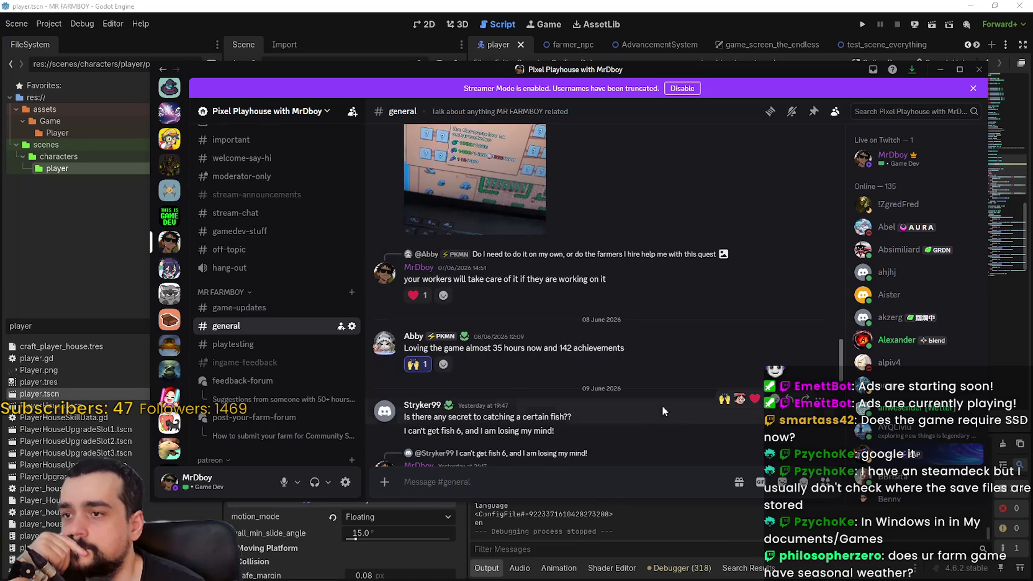
scroll(679, 407, "up", 5)
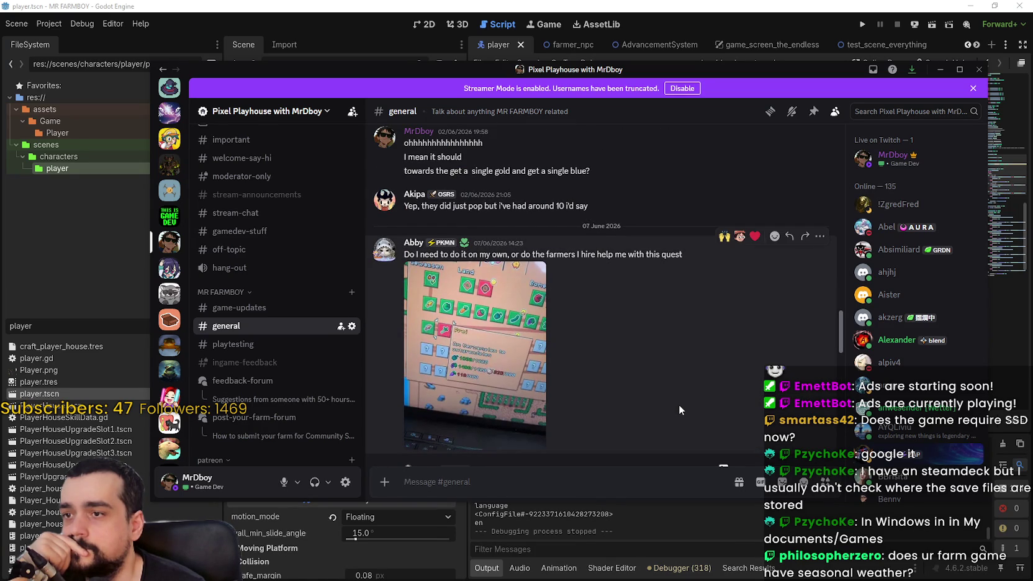
scroll(746, 395, "up", 2)
scroll(745, 391, "up", 2)
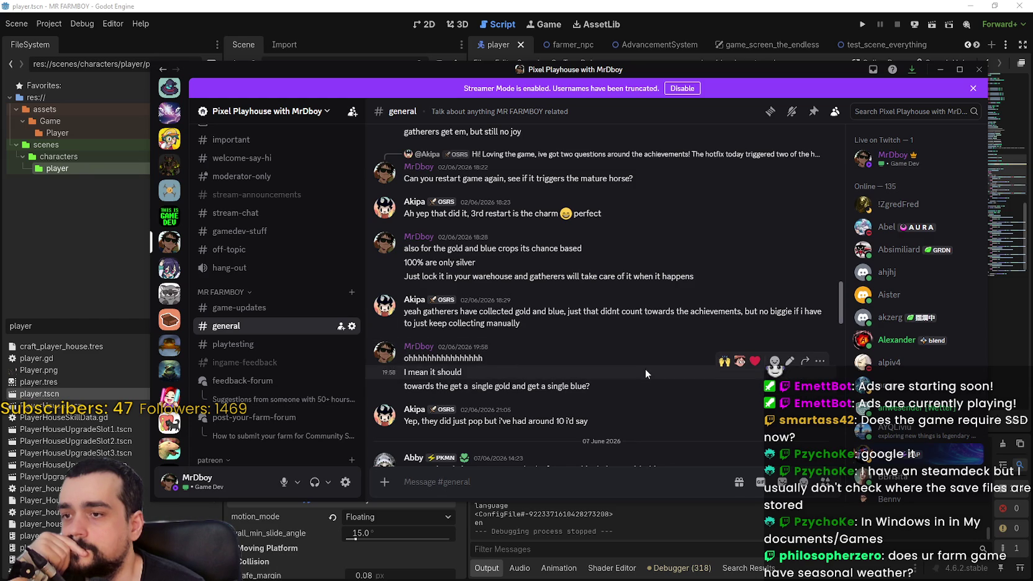
left_click_drag(442, 311, 535, 328)
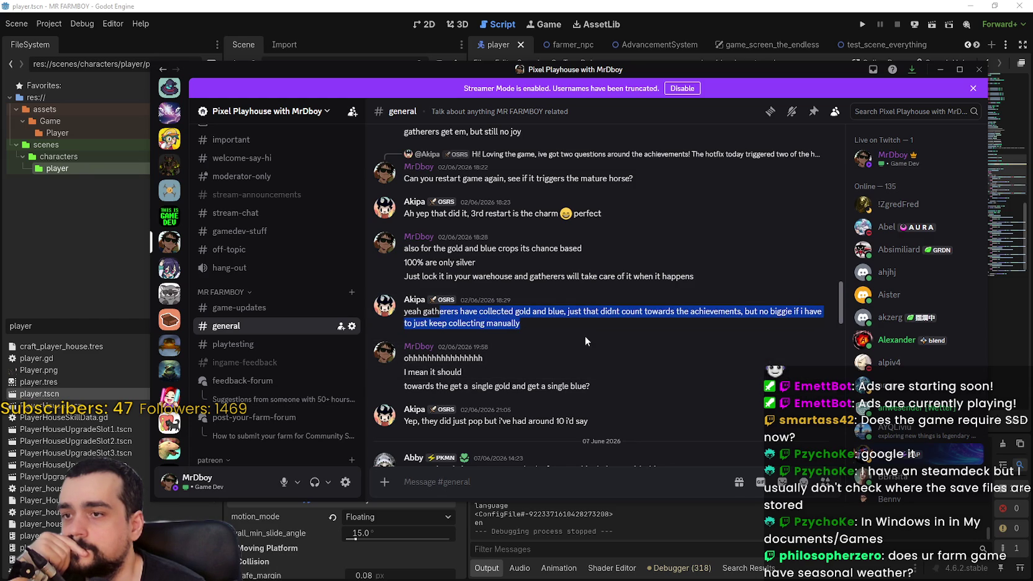
Step: Read older messages, highlighting the achievements question and the Rare Crop / Legendary Crop paragraph
scroll(585, 336, "up", 4)
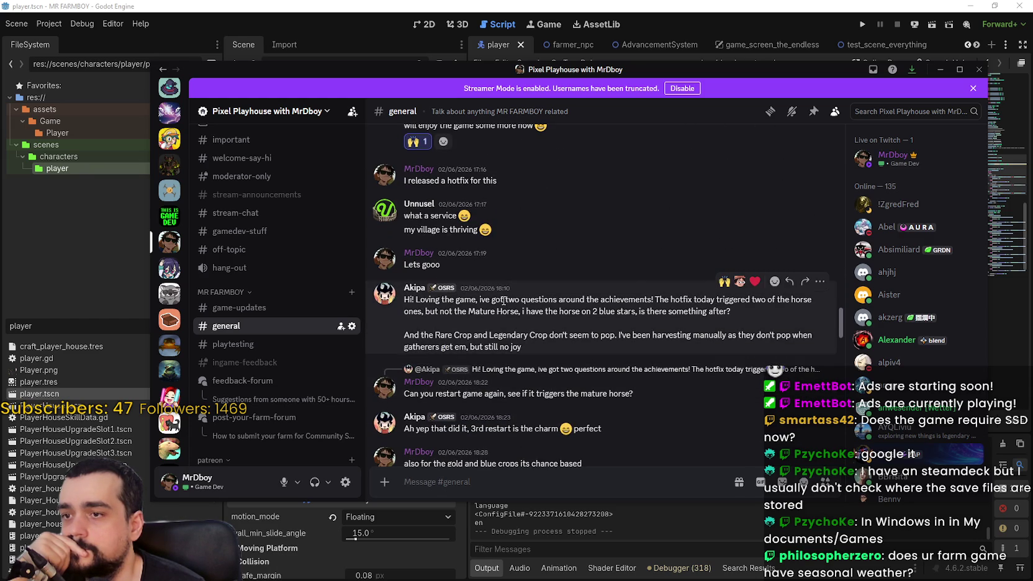
triple_click(539, 324)
left_click(634, 311)
triple_click(438, 337)
scroll(583, 345, "up", 1)
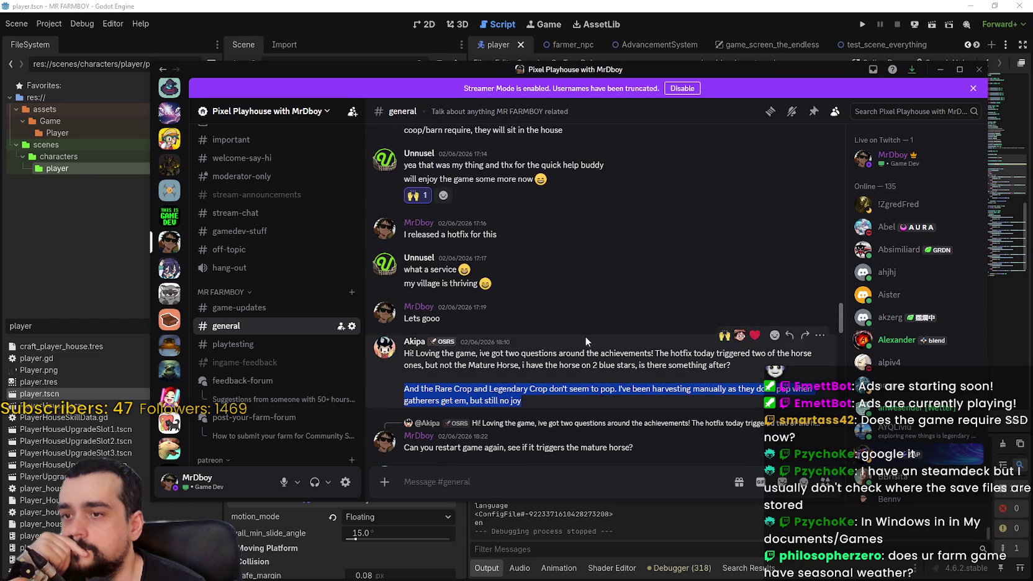
scroll(576, 321, "up", 3)
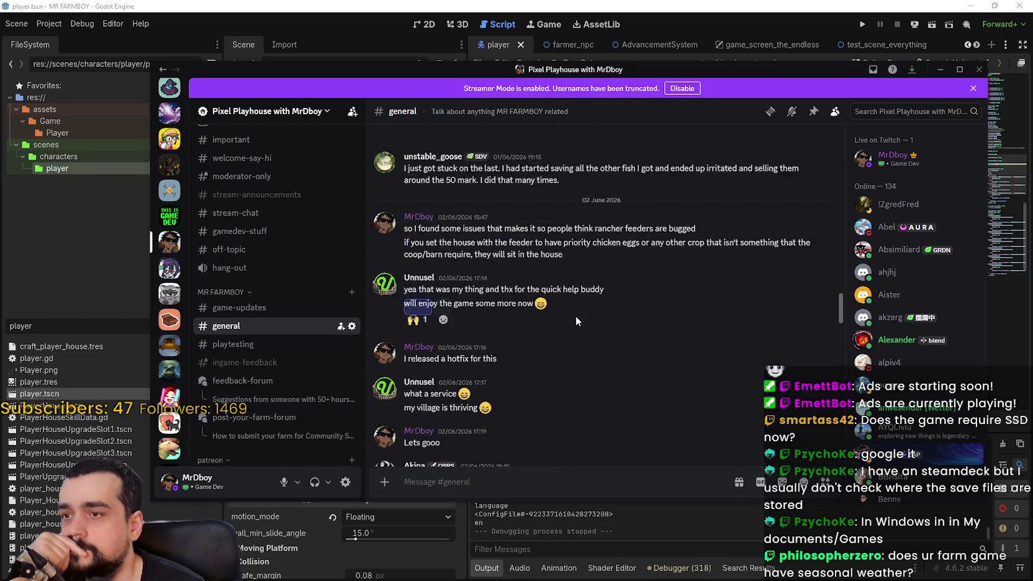
scroll(576, 321, "down", 10)
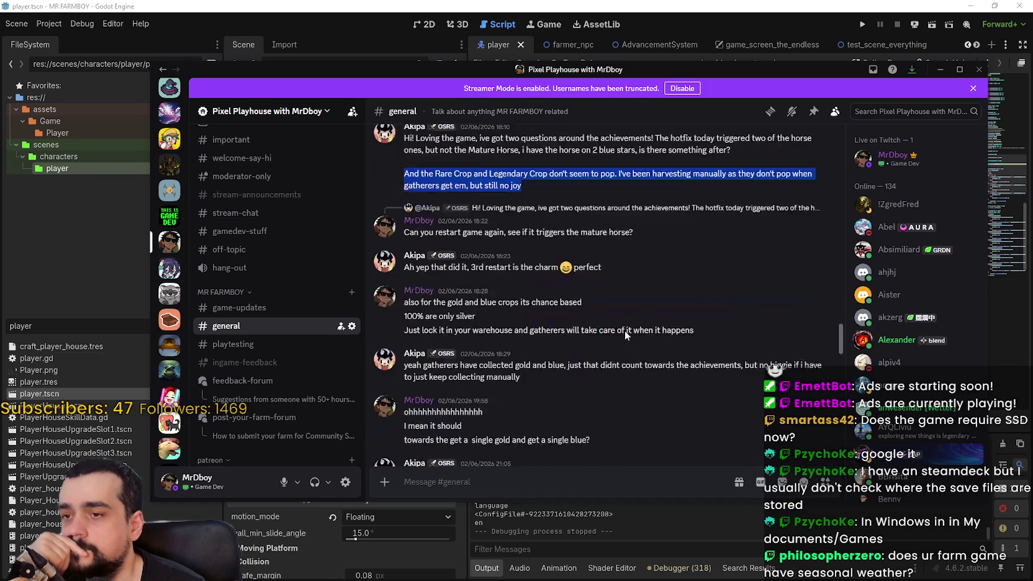
left_click_drag(843, 343, 832, 435)
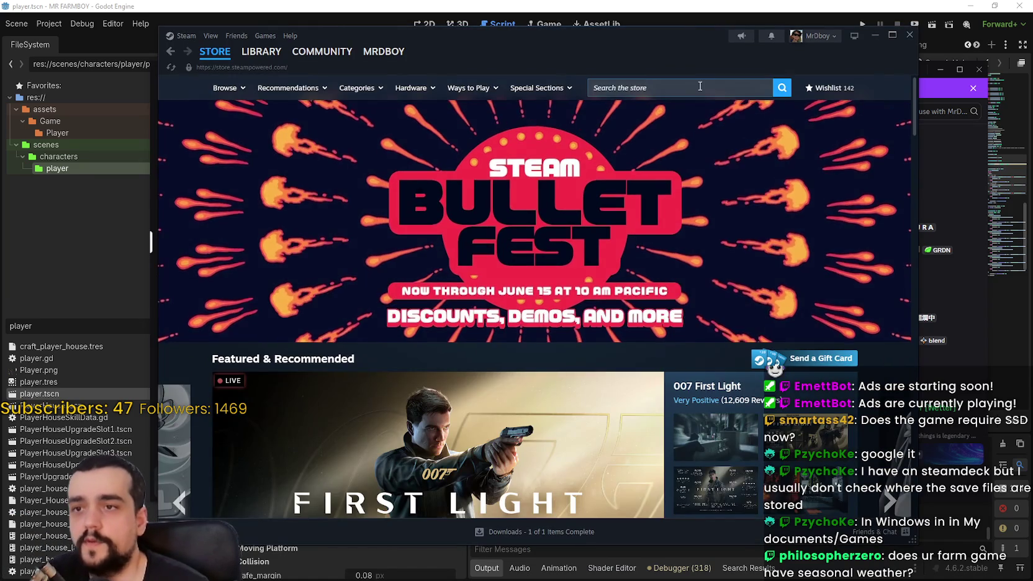
Step: Find MR FARMBOY in the Steam store search and open its Community Hub discussions
type("MR FARM")
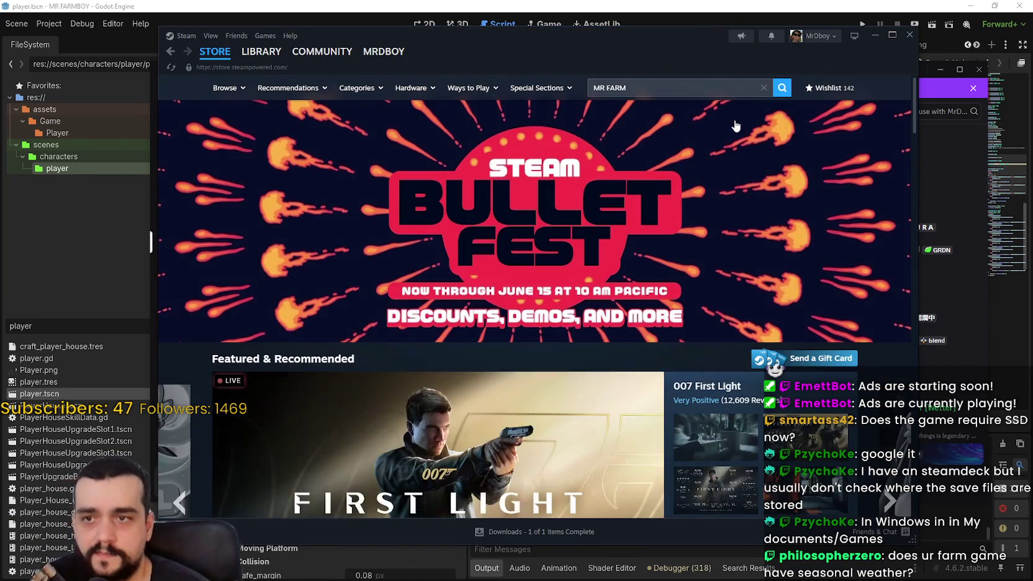
left_click(715, 137)
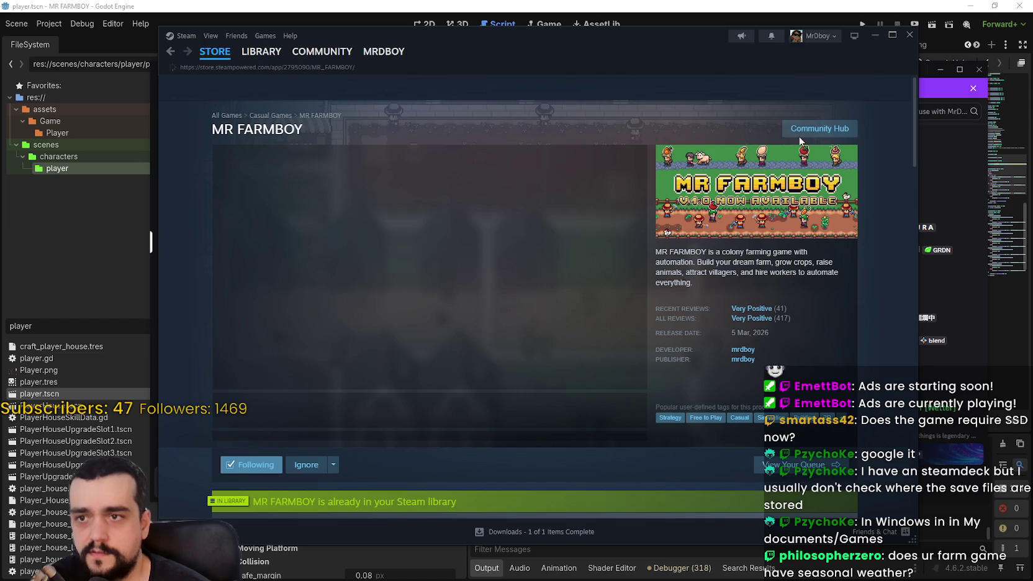
left_click(801, 130)
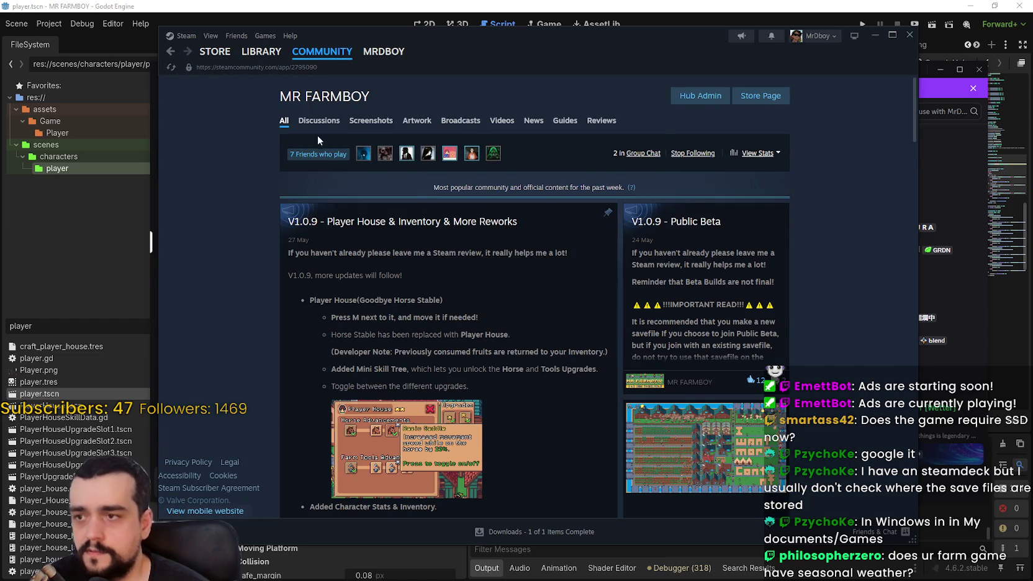
left_click(318, 120)
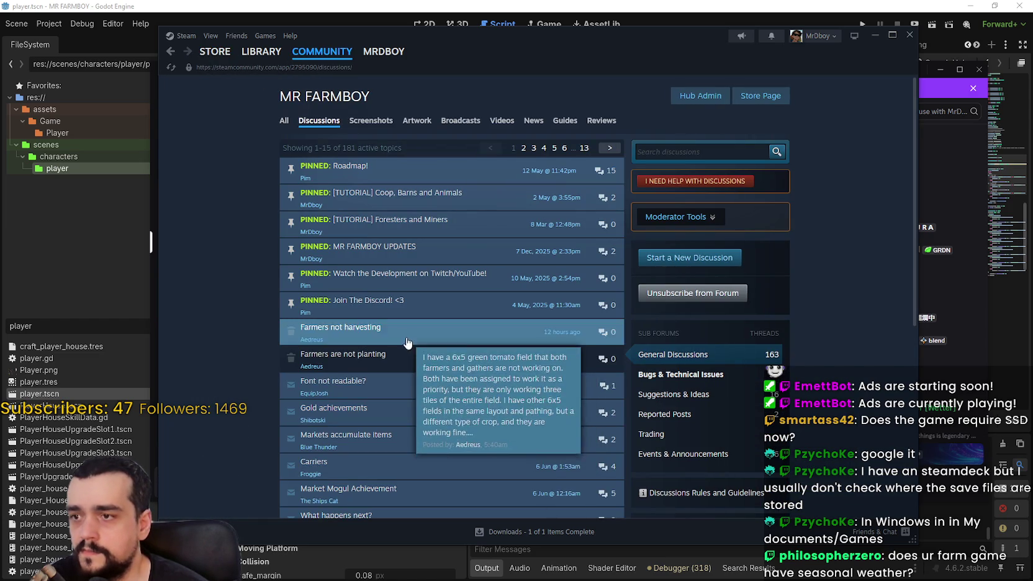
Step: Read the 'Font not readable?' thread, highlighting its title and opening text, then return to the list
scroll(393, 274, "down", 2)
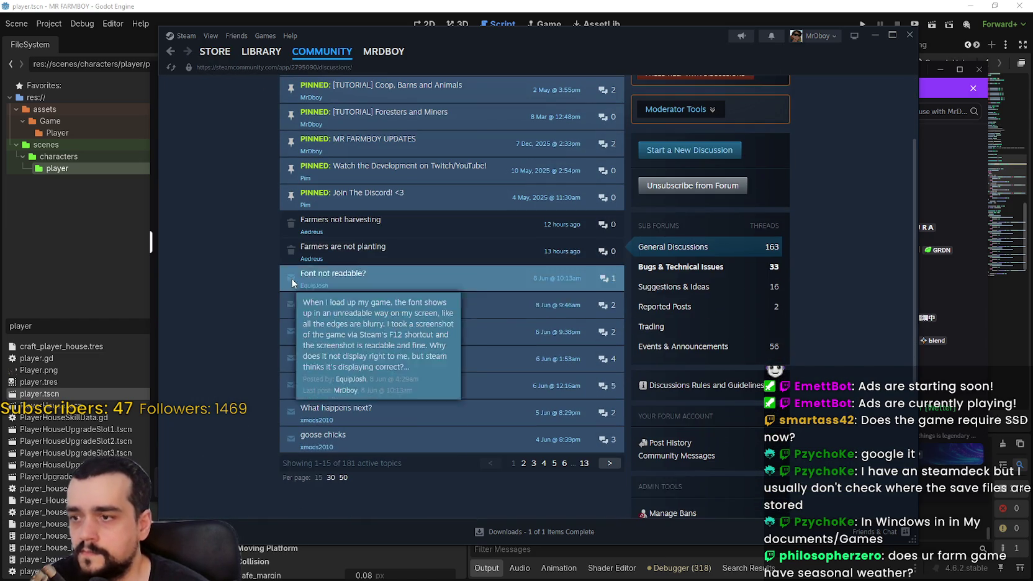
left_click(400, 281)
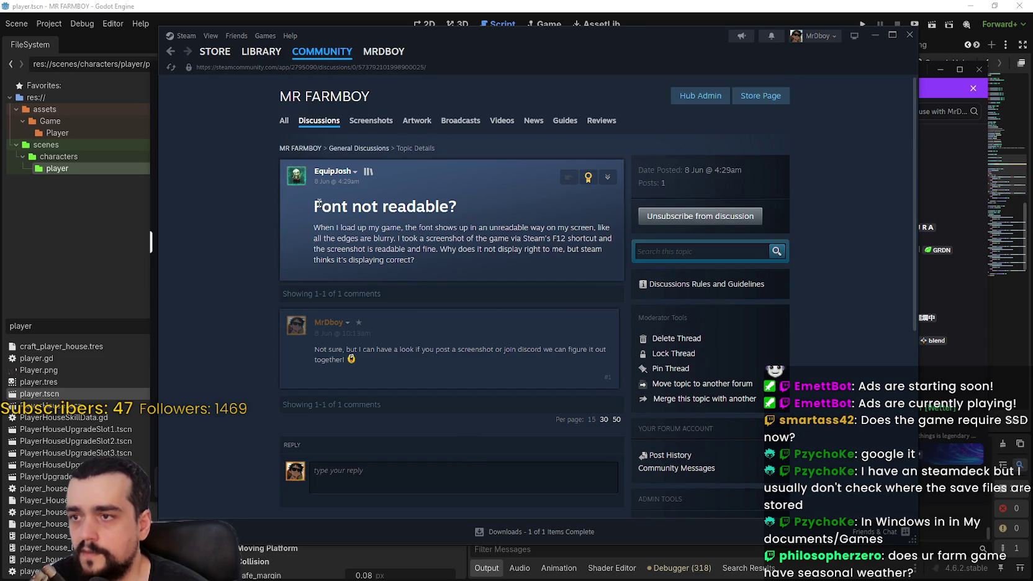
left_click_drag(315, 206, 449, 207)
mouse_move(310, 231)
left_mouse_down()
mouse_move(410, 239)
mouse_move(610, 228)
mouse_move(325, 228)
mouse_move(393, 239)
mouse_move(521, 229)
mouse_move(606, 250)
left_mouse_up()
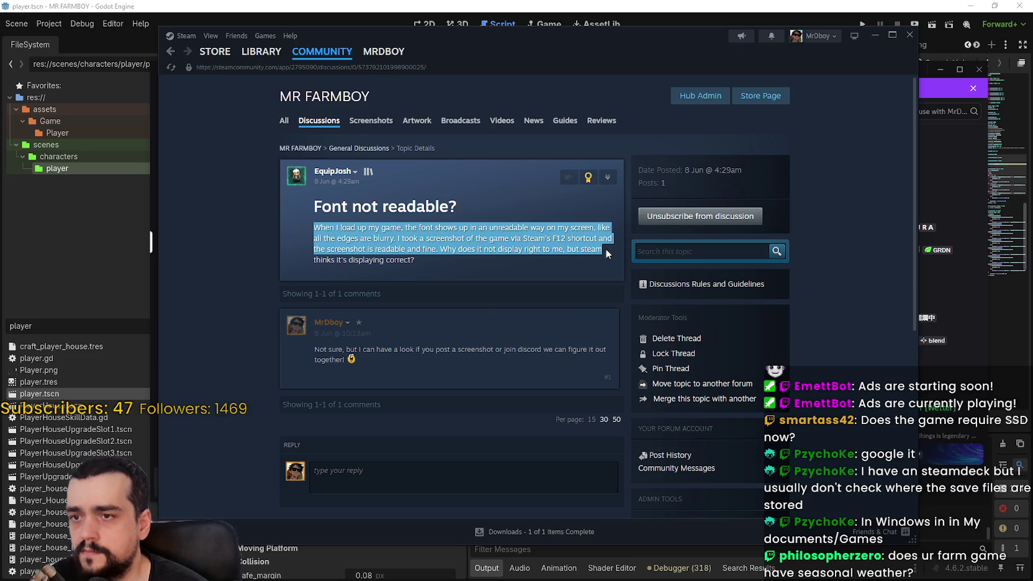
left_click(495, 309)
scroll(463, 287, "down", 1)
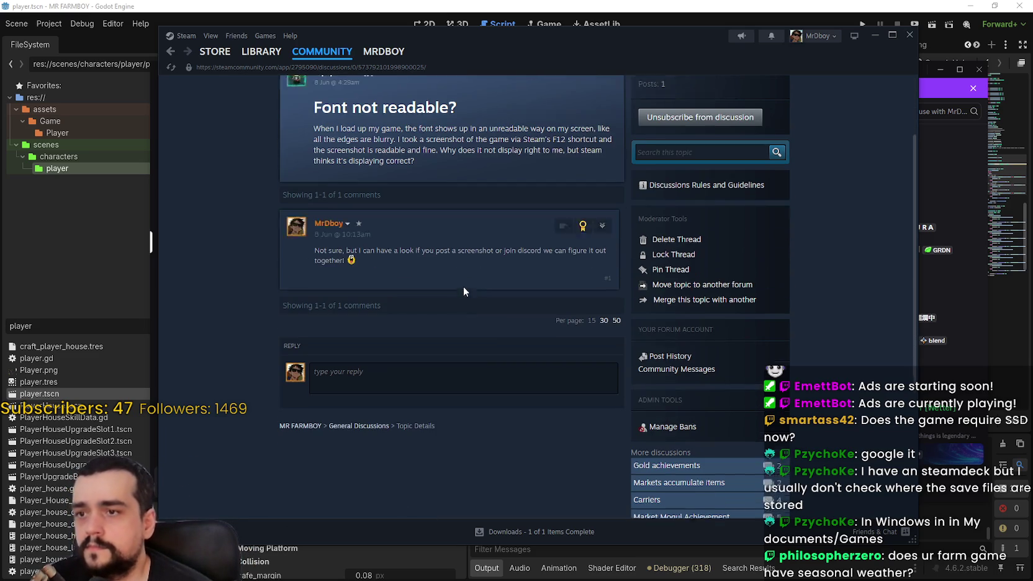
scroll(487, 369, "up", 1)
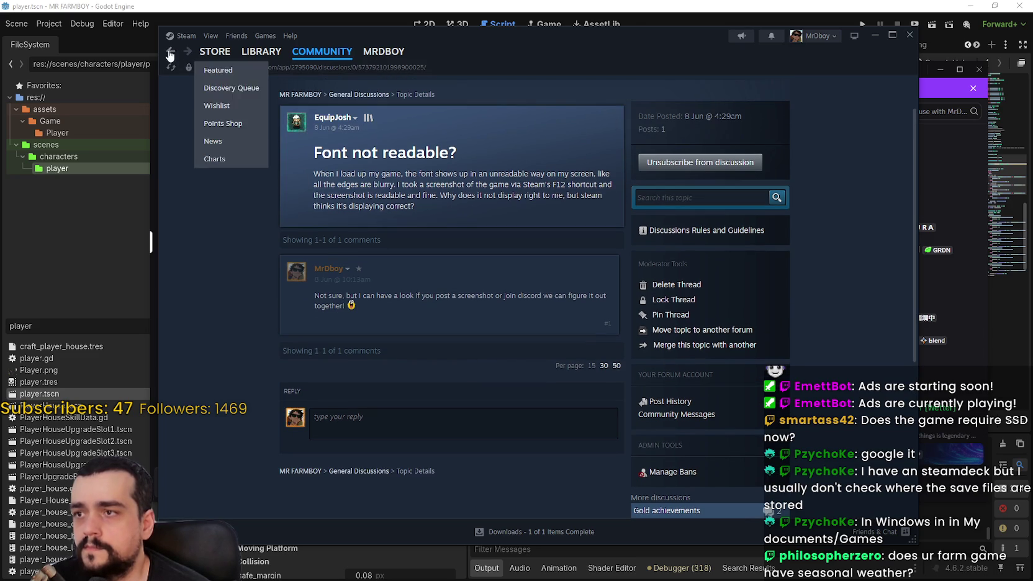
left_click(177, 55)
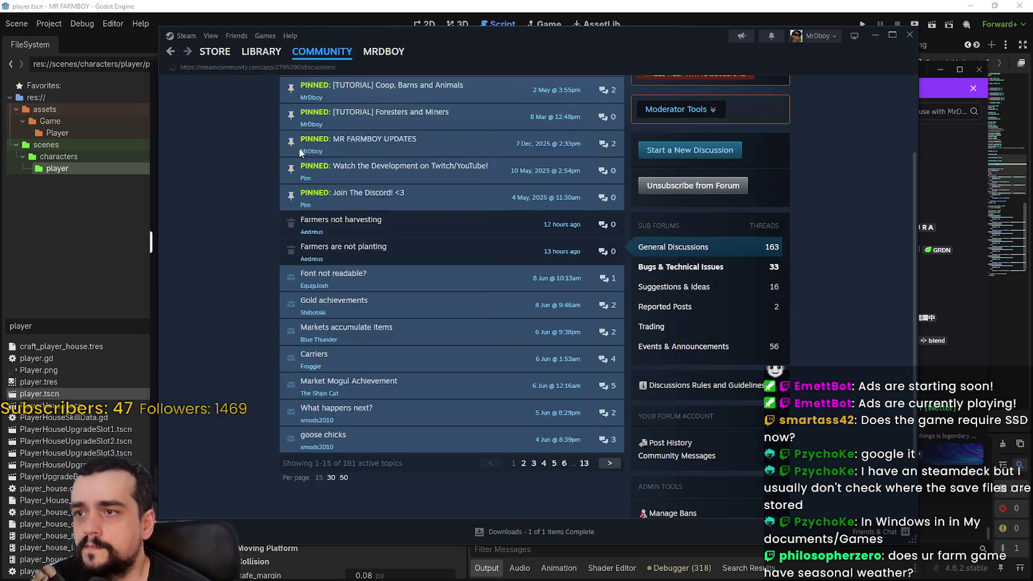
Step: Skim the Gold achievements and 'Markets accumulate items' threads, then go to Bugs & Technical Issues
left_click(454, 308)
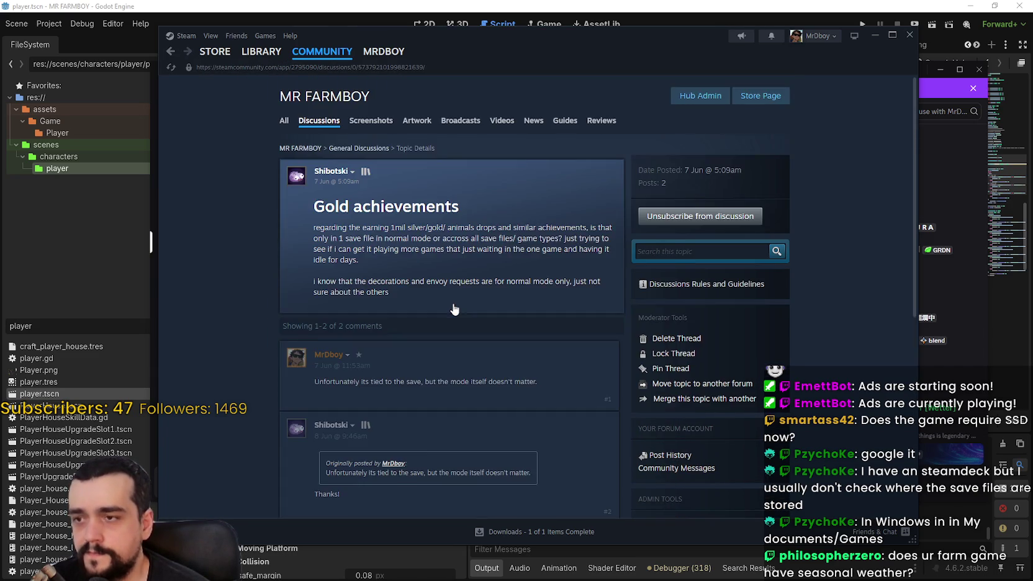
scroll(454, 309, "down", 3)
left_click(170, 51)
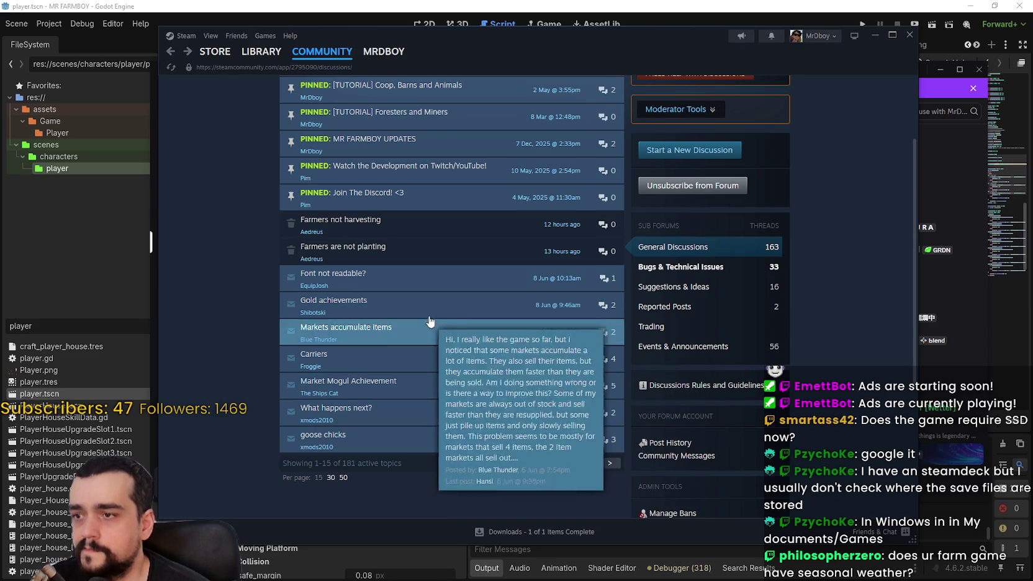
mouse_move(452, 354)
left_click(472, 338)
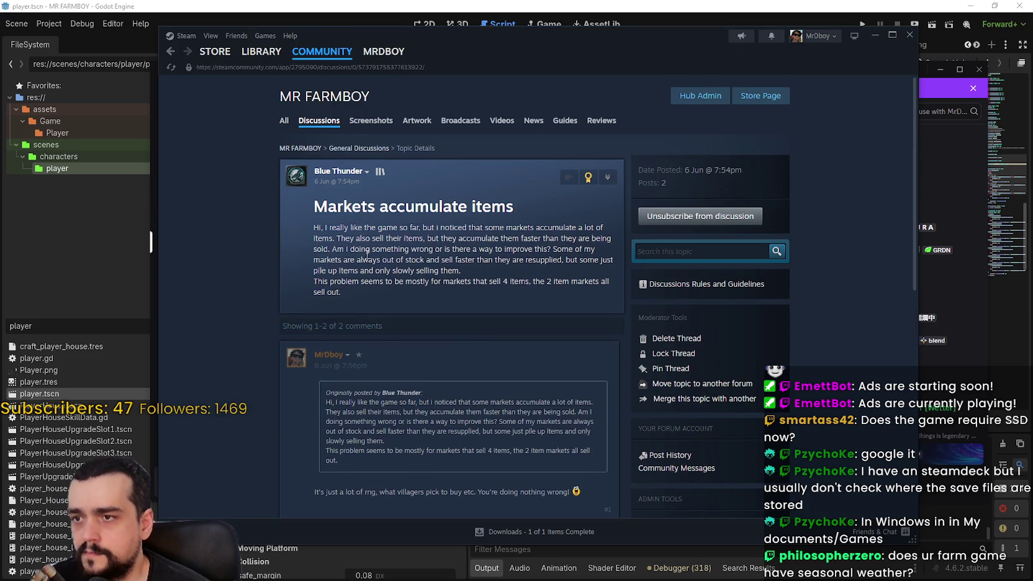
scroll(368, 255, "down", 3)
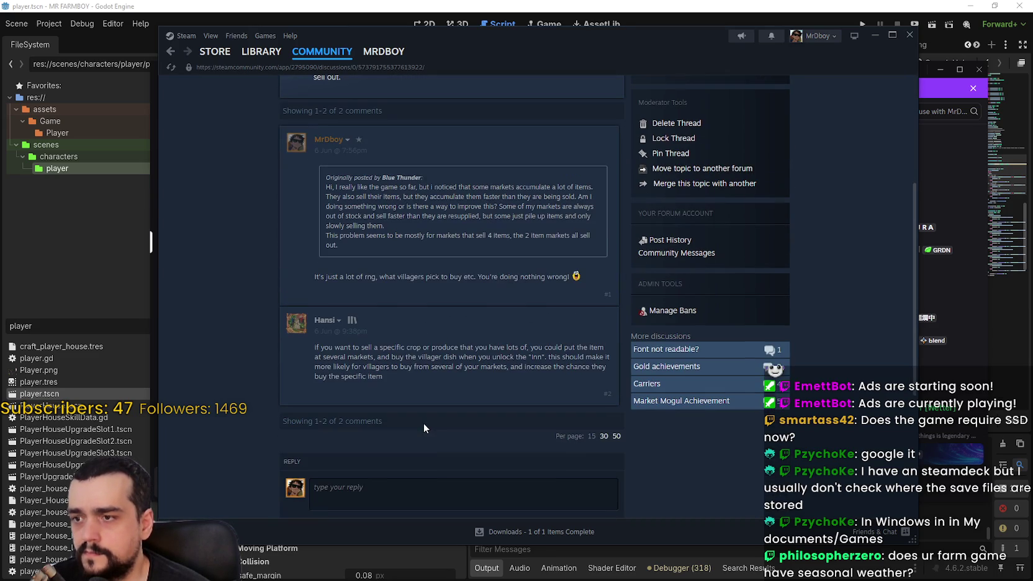
left_click(169, 53)
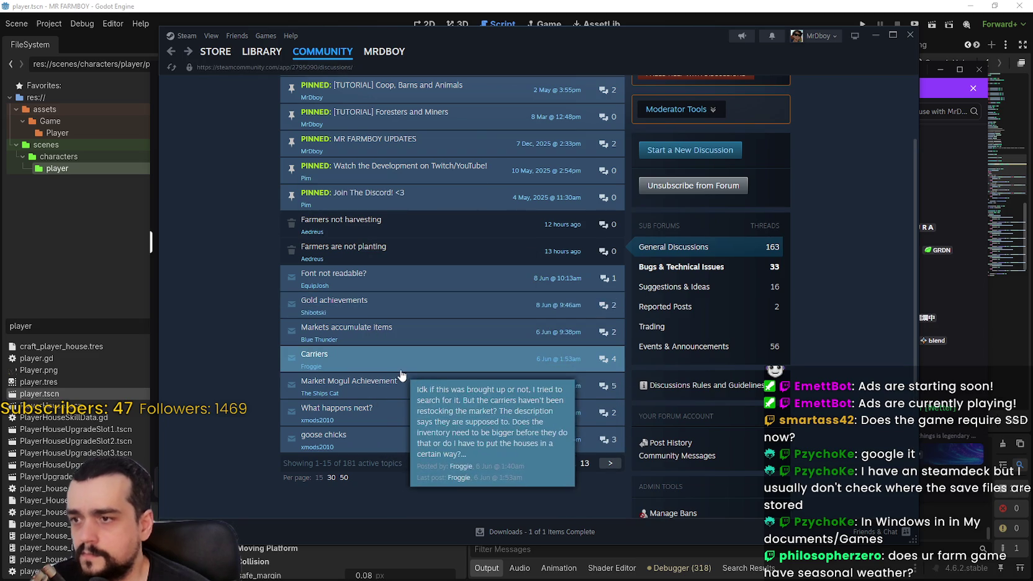
scroll(480, 378, "up", 2)
left_click(681, 374)
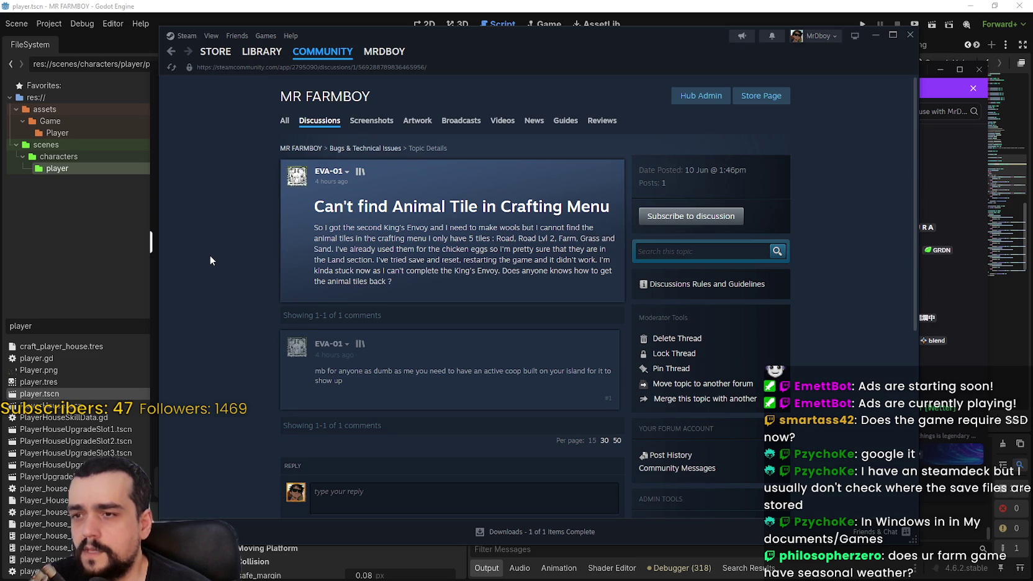
Step: Read the 'Can't find Animal Tile in Crafting Menu' post by selecting its text, then return to Discussions
scroll(210, 255, "down", 1)
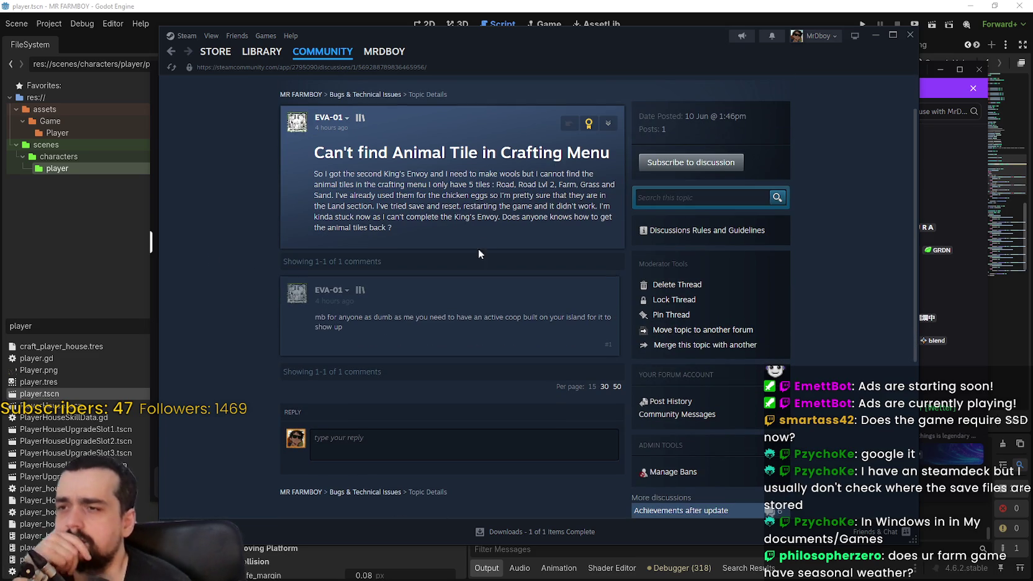
left_click_drag(313, 174, 432, 239)
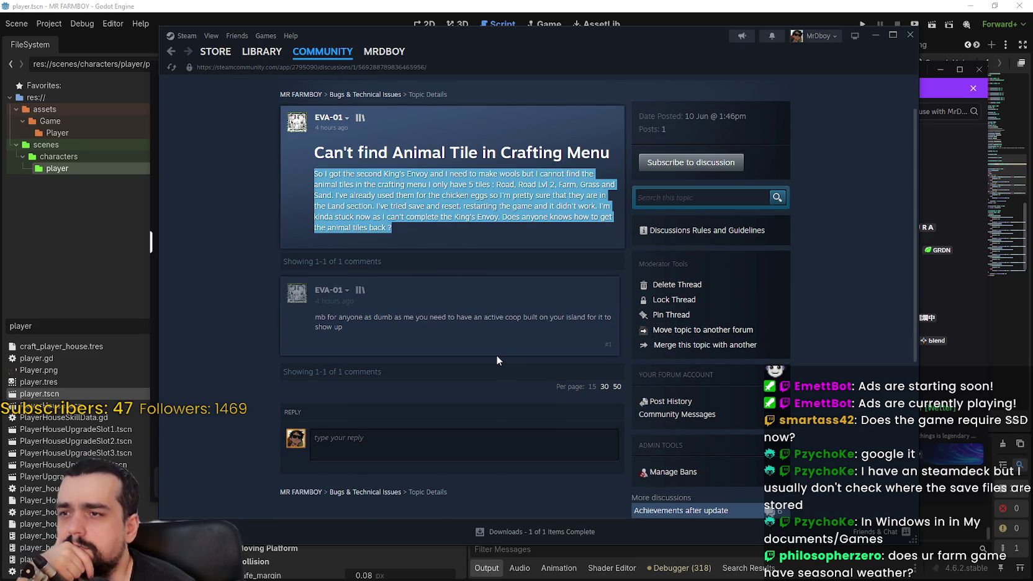
left_click(330, 169)
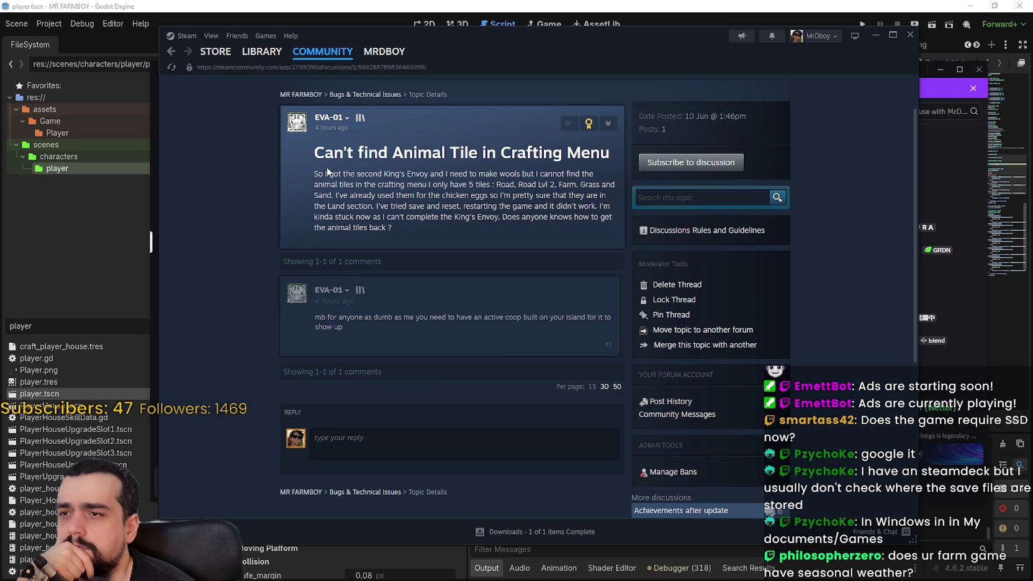
left_click_drag(314, 174, 599, 180)
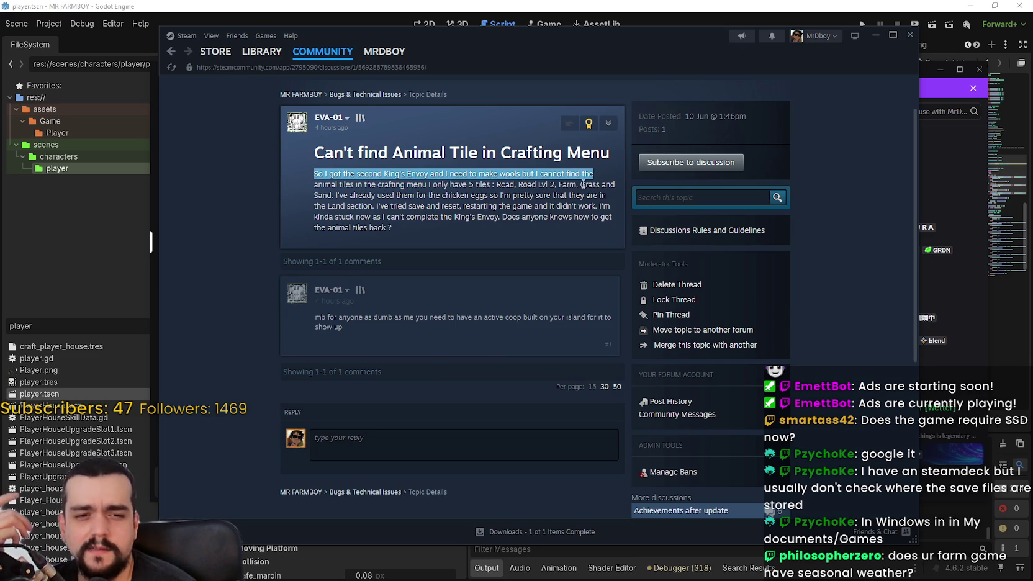
left_click_drag(490, 184, 300, 172)
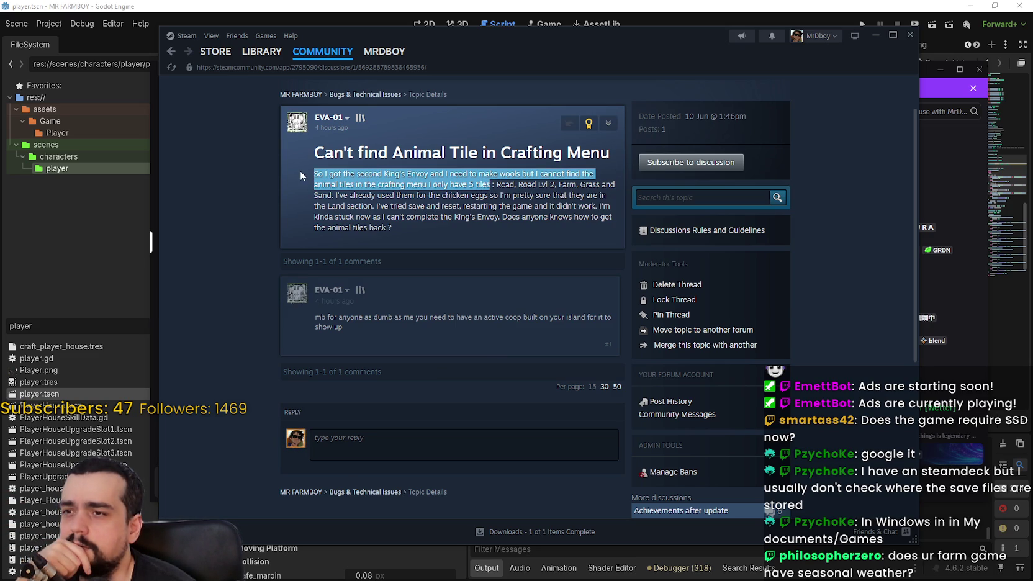
left_click_drag(406, 239, 303, 183)
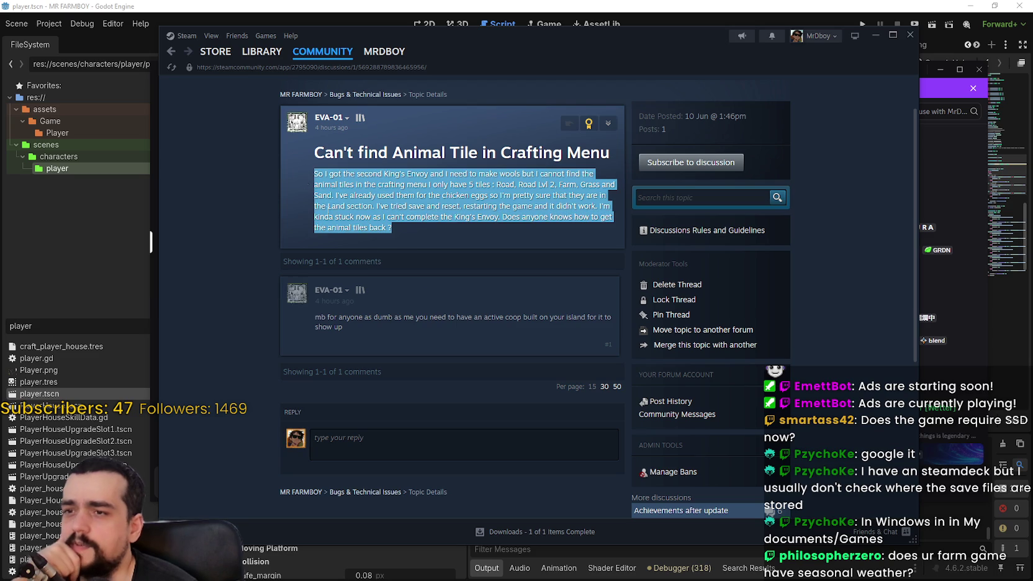
left_click(420, 318)
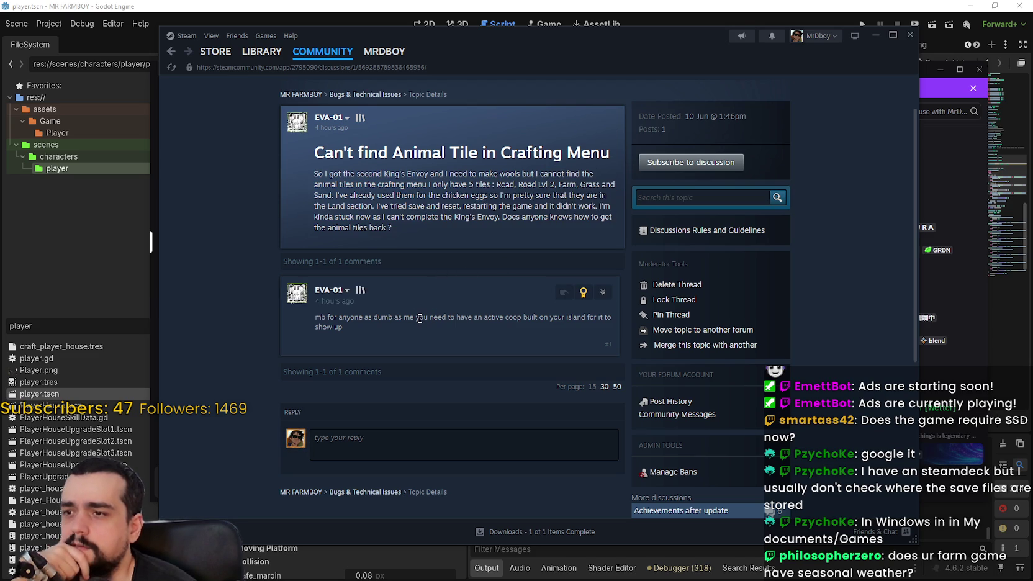
left_click_drag(468, 59, 452, 77)
scroll(225, 102, "up", 2)
left_click(302, 140)
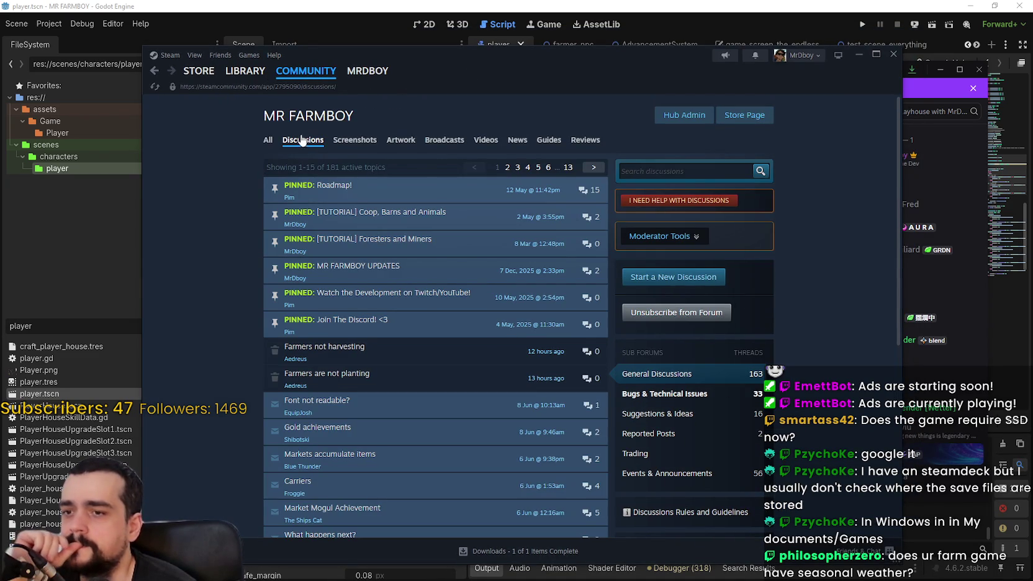
Step: Browse the Bugs & Technical Issues topics, go back to General Discussions, then minimize Steam
left_click(670, 397)
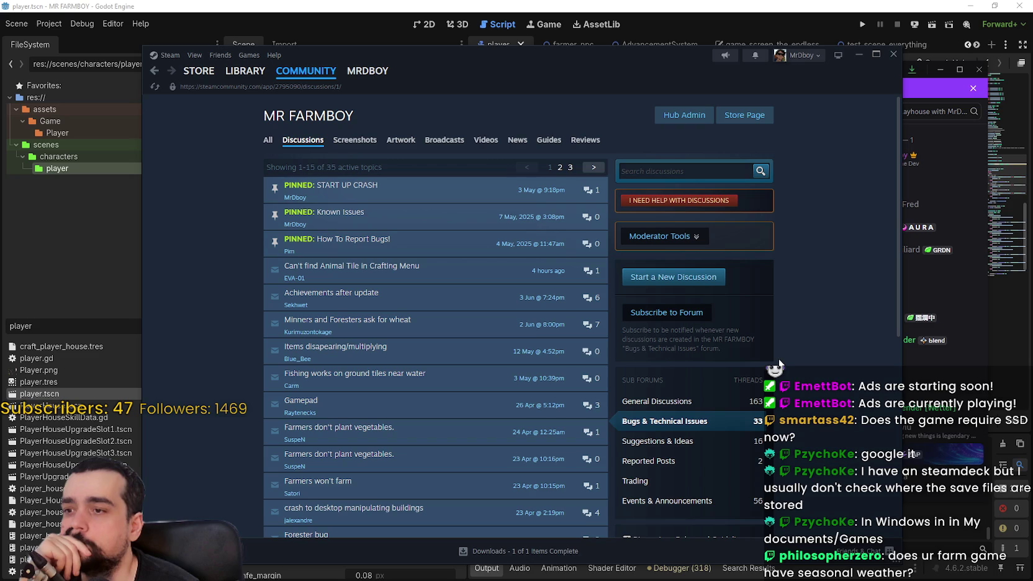
left_click(719, 400)
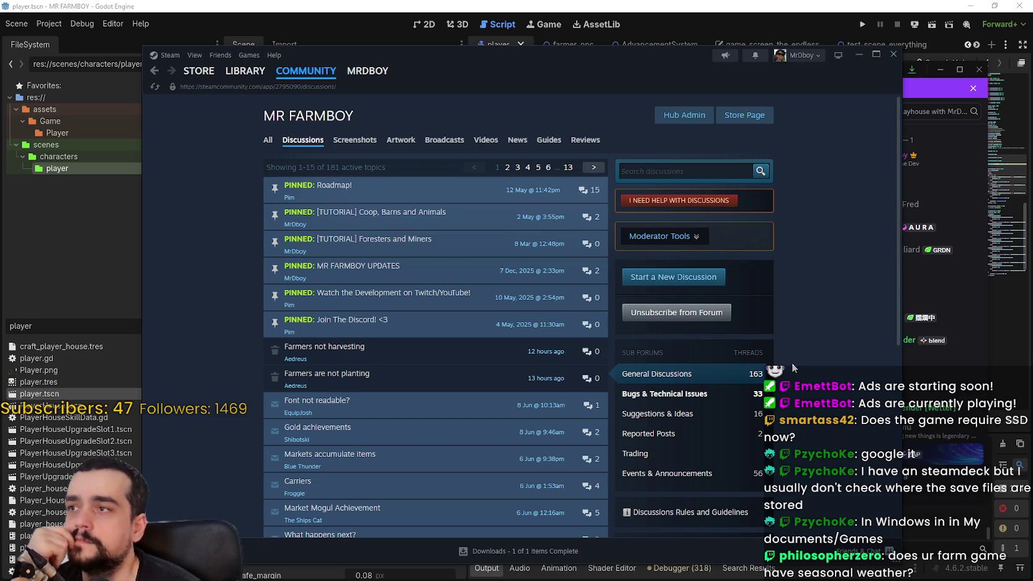
left_click_drag(847, 55, 862, 57)
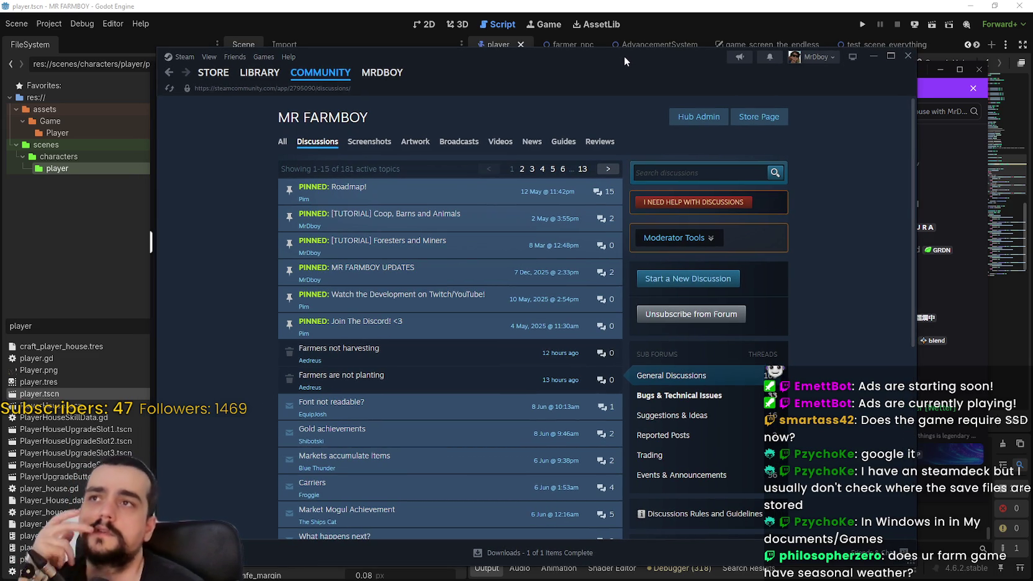
left_click(869, 55)
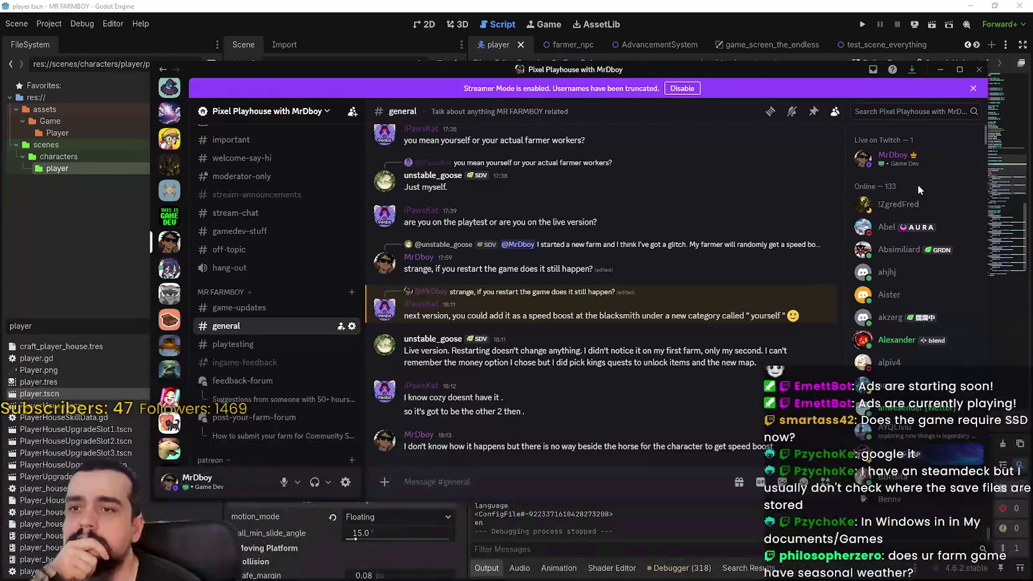
Step: Move Discord aside, widen the script editor, and run MR FARMBOY from the Godot editor
mouse_move(452, 67)
left_mouse_down()
mouse_move(738, 89)
mouse_move(1032, 90)
left_mouse_up()
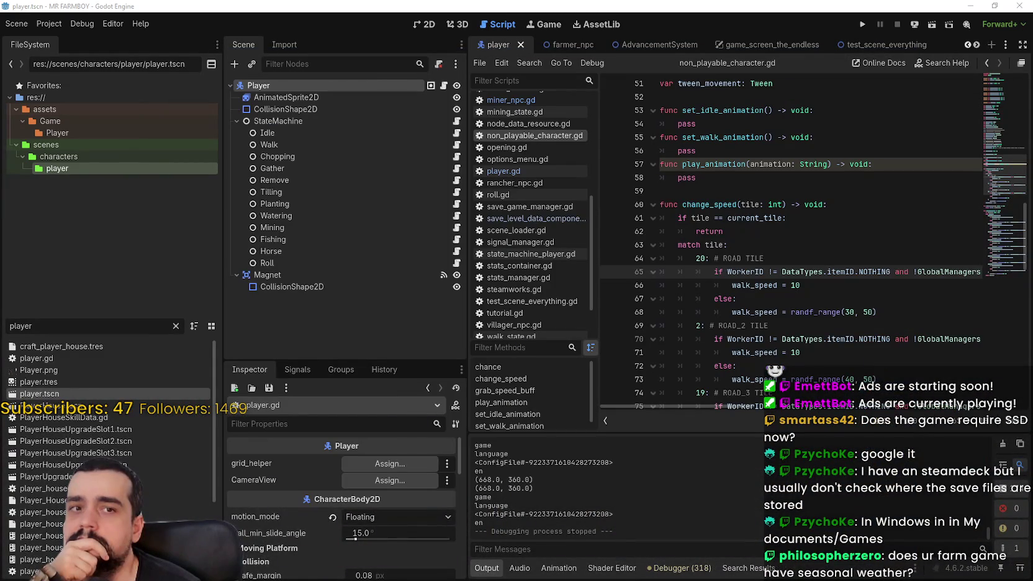
left_click(843, 185)
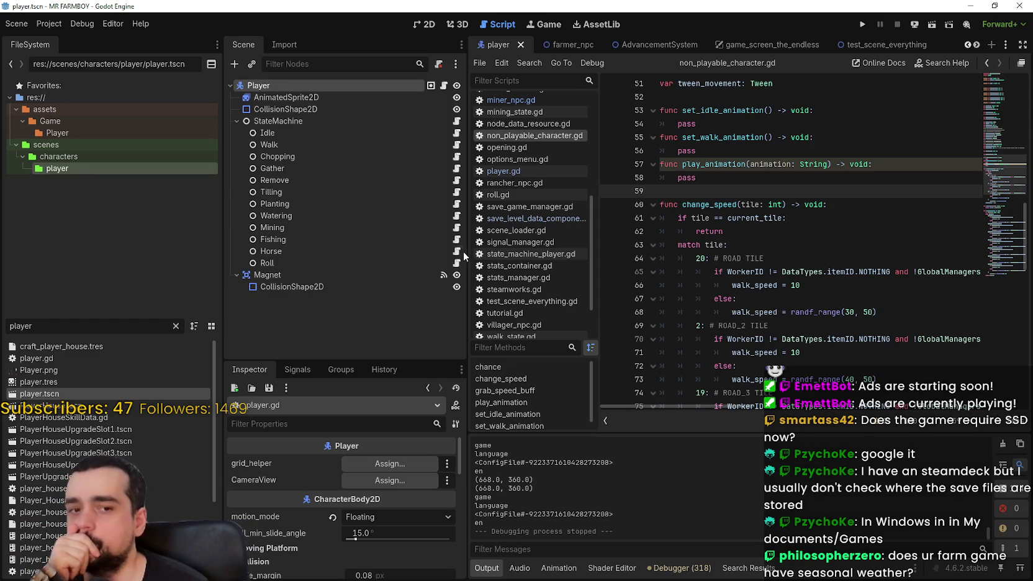
left_click_drag(467, 249, 404, 246)
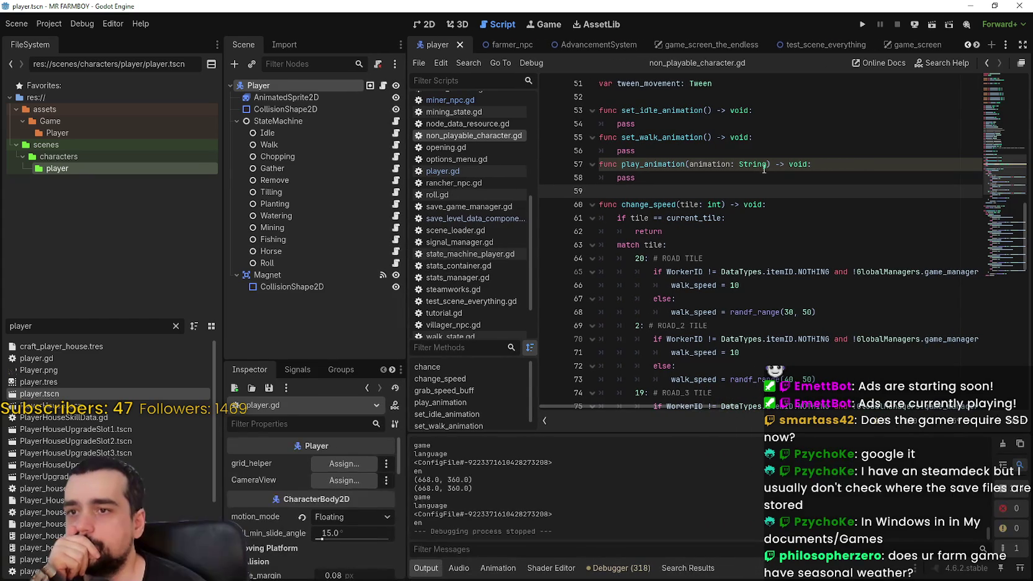
scroll(786, 214, "up", 1)
scroll(786, 214, "up", 3)
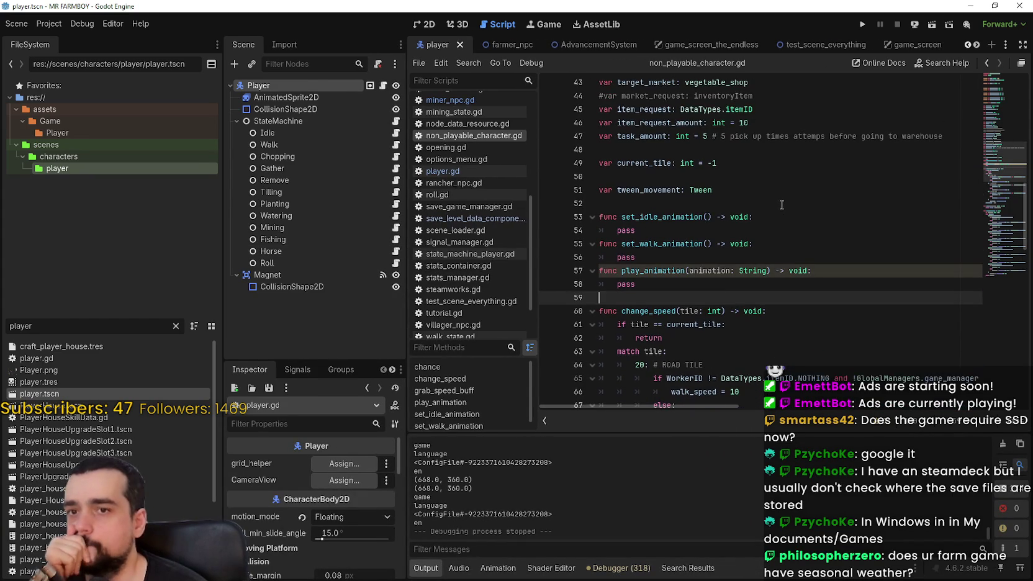
left_click(762, 180)
left_click(732, 154)
left_click(863, 24)
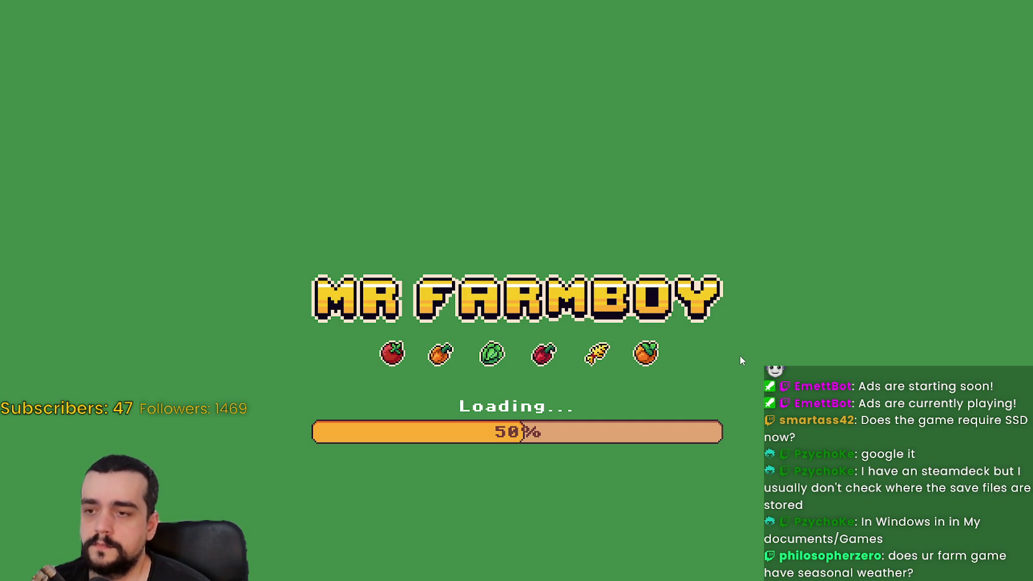
Step: Open the save game list, move the game window up-right, and expand Save 10
key("Return")
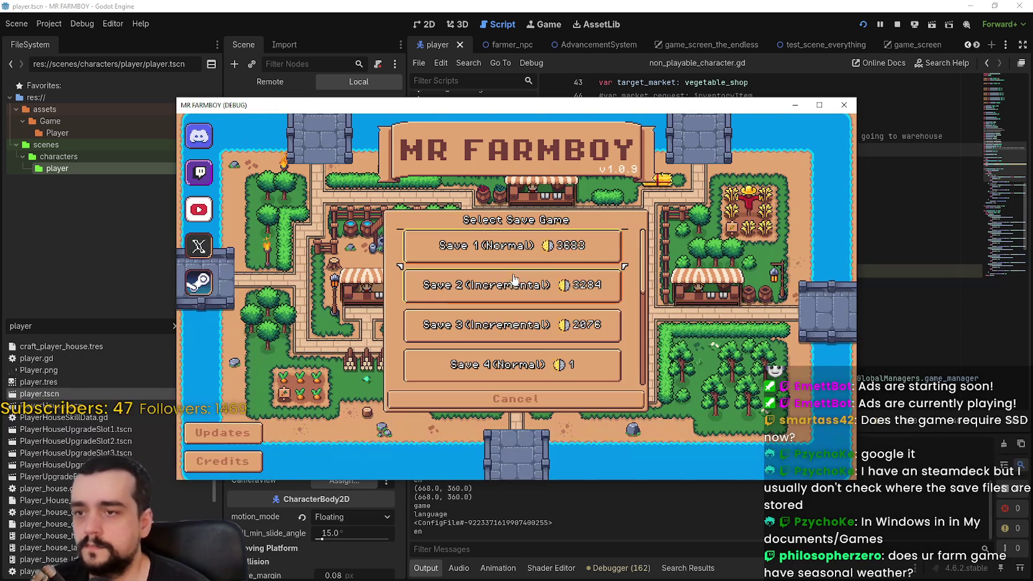
scroll(643, 260, "down", 5)
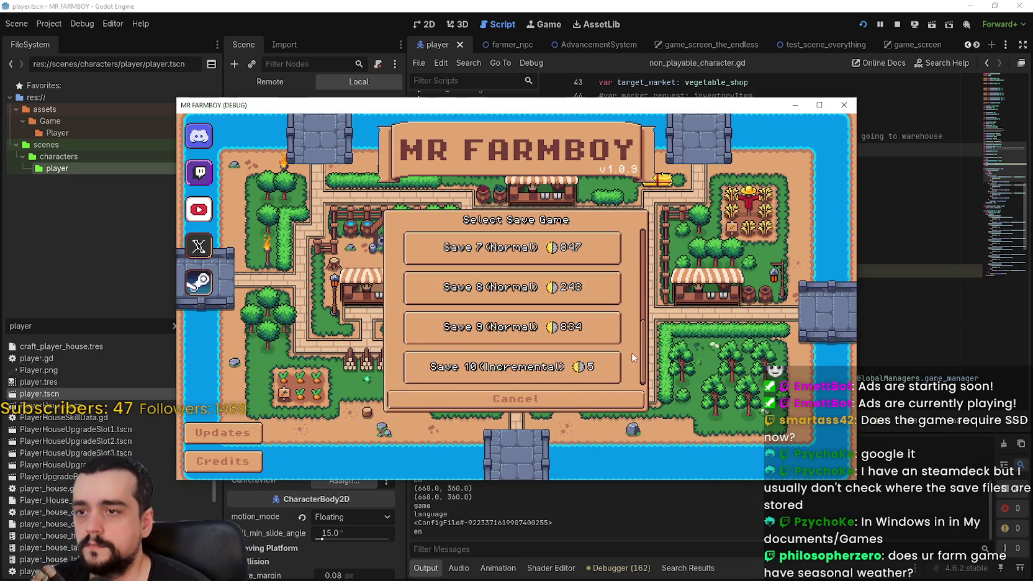
mouse_move(594, 109)
left_mouse_down()
mouse_move(655, 59)
mouse_move(646, 57)
left_mouse_up()
scroll(656, 286, "up", 4)
scroll(656, 286, "down", 4)
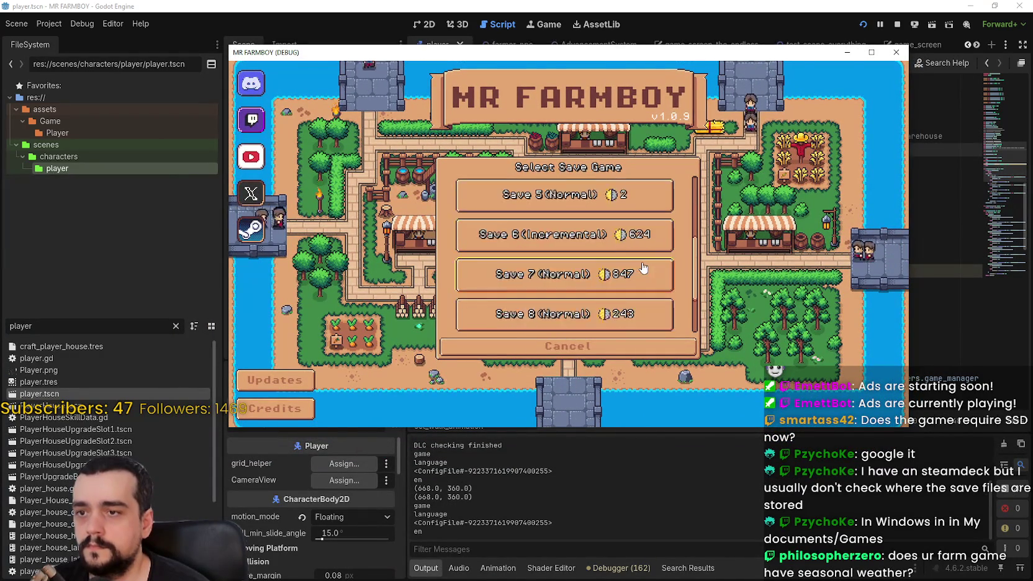
left_click(624, 312)
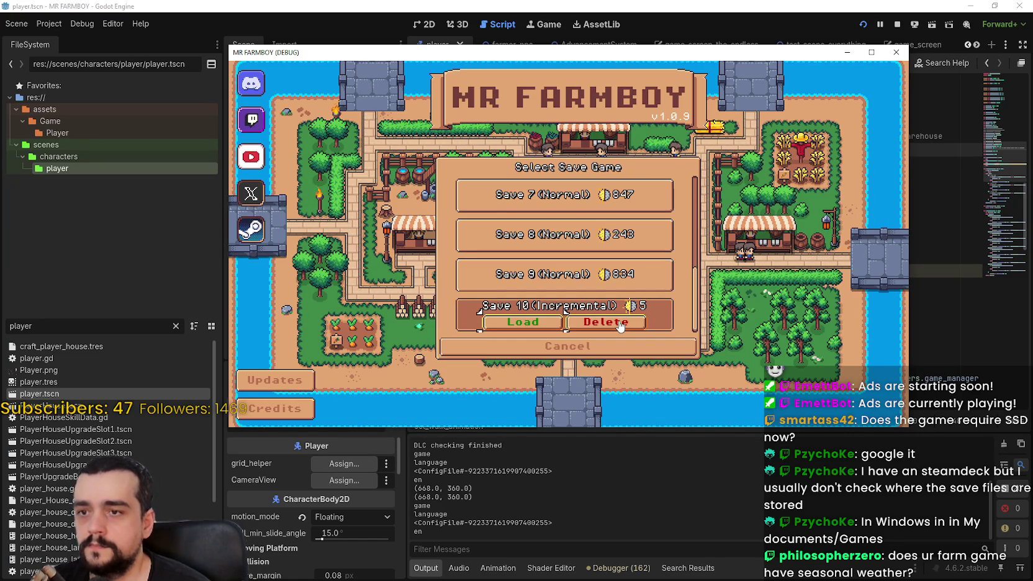
Step: Try loading Save 8, then dismiss its corrupted-data error alert
scroll(618, 320, "up", 3)
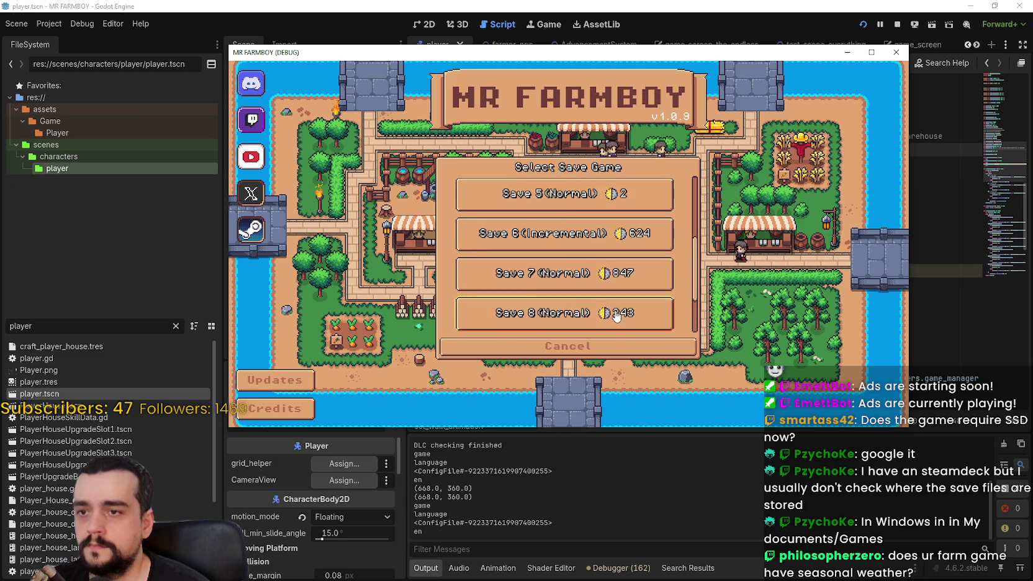
scroll(616, 317, "up", 3)
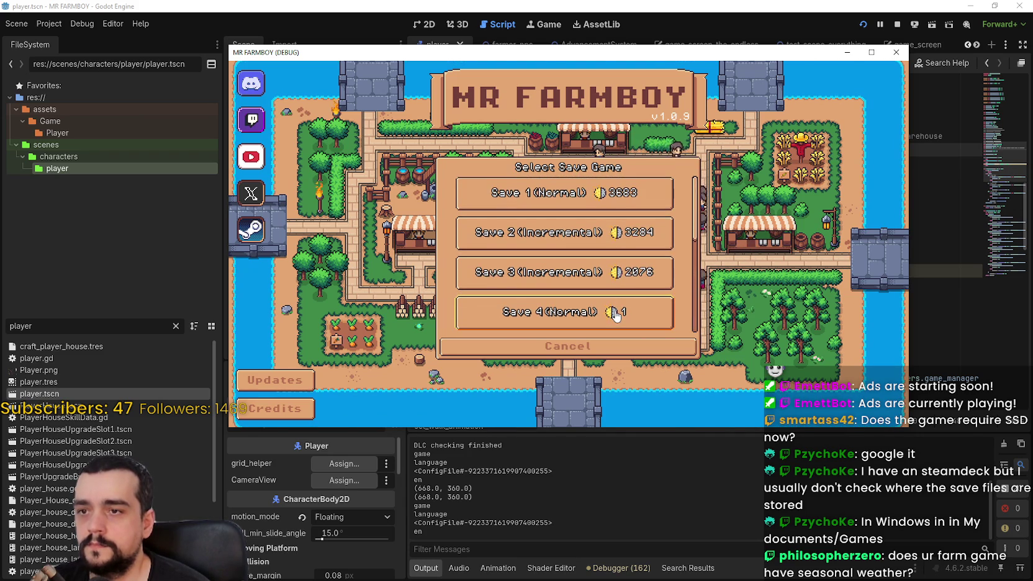
scroll(682, 258, "down", 2)
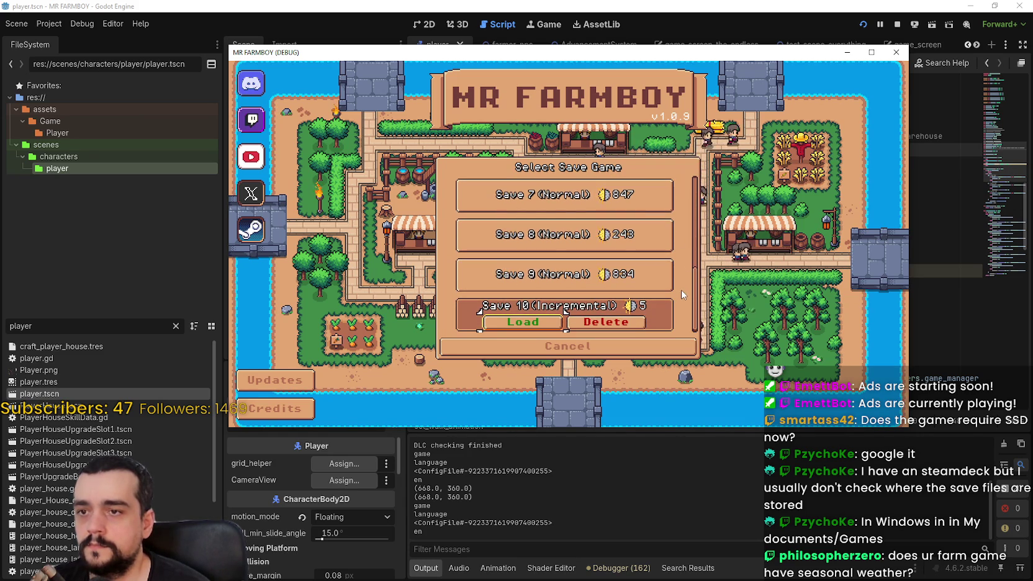
scroll(679, 273, "down", 3)
scroll(678, 270, "down", 1)
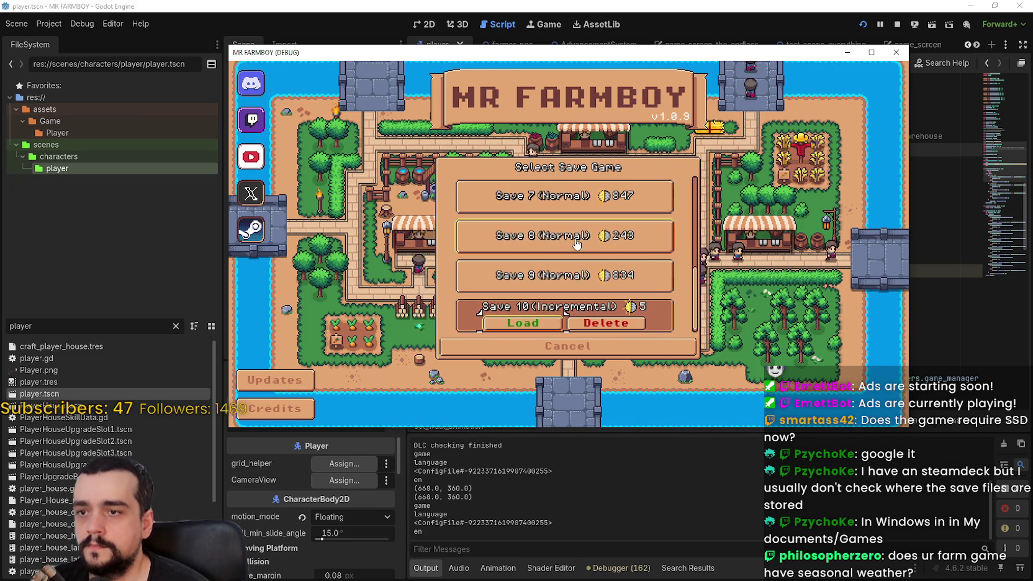
left_click(509, 234)
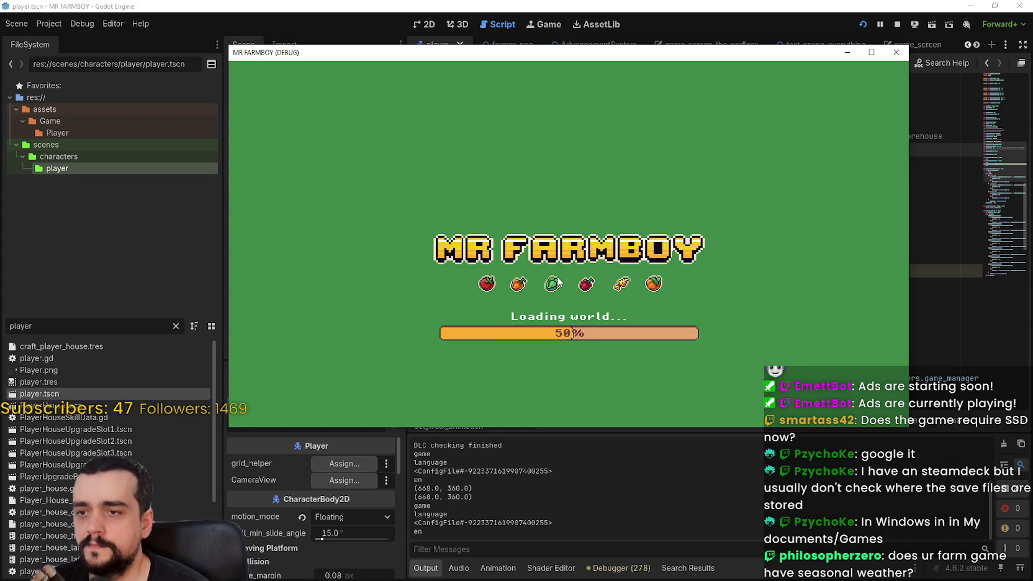
key("Return")
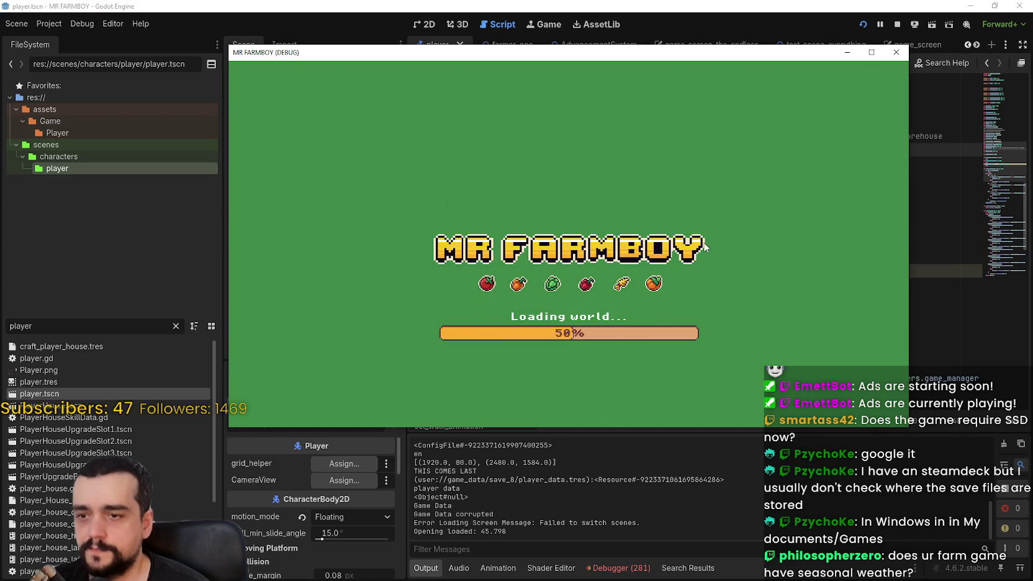
Step: Reopen the save list and load Save 6 (Incremental), moving the game window up-right
left_click(587, 205)
left_click_drag(693, 207, 685, 294)
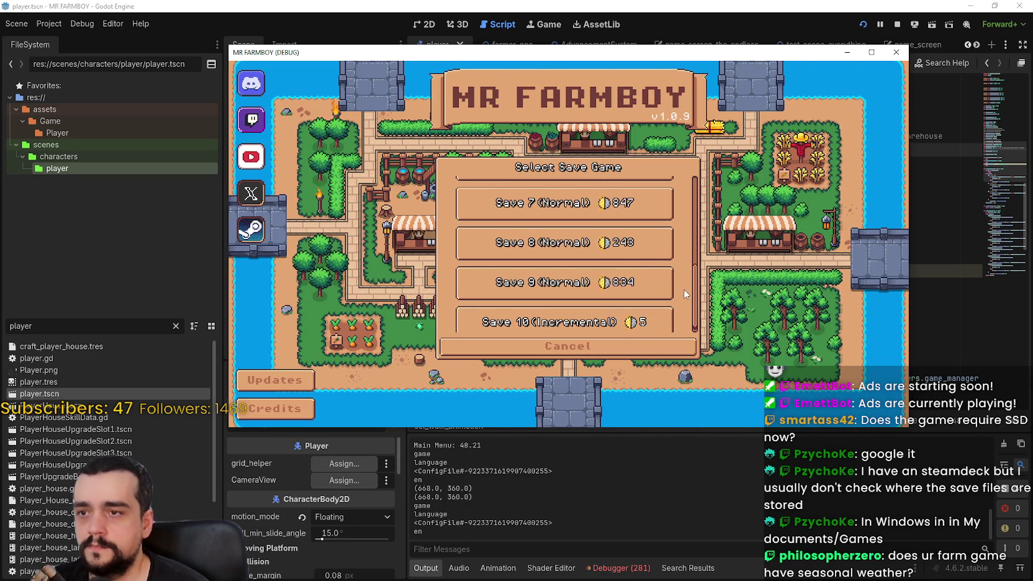
scroll(682, 274, "up", 3)
scroll(679, 252, "down", 1)
left_click(534, 263)
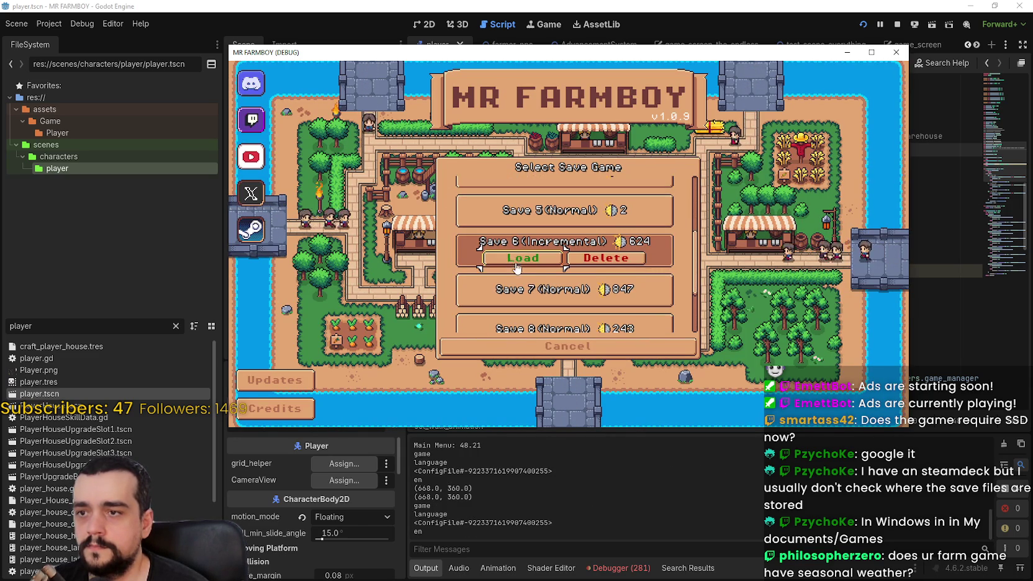
left_click(511, 258)
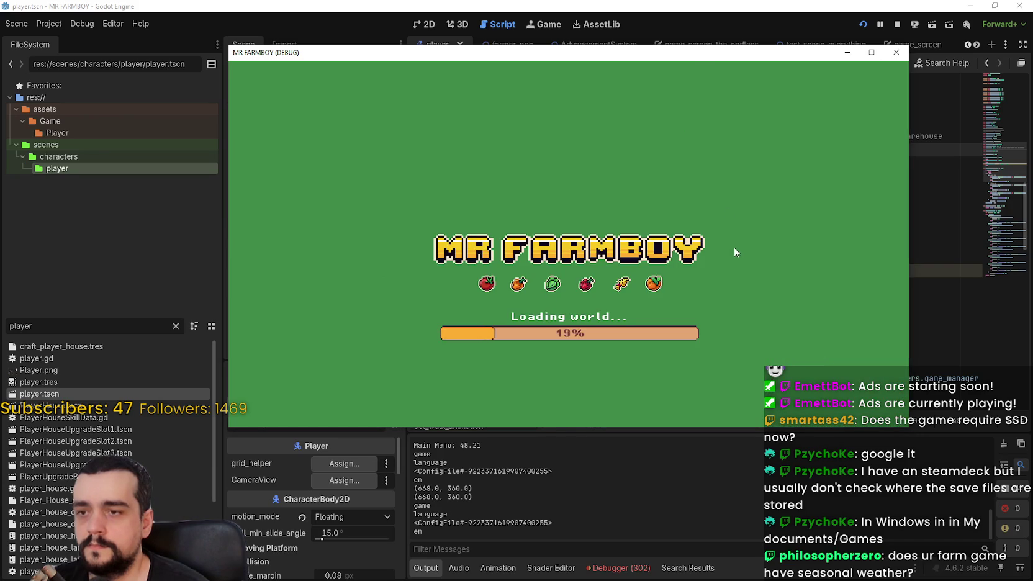
left_click_drag(688, 58, 712, 29)
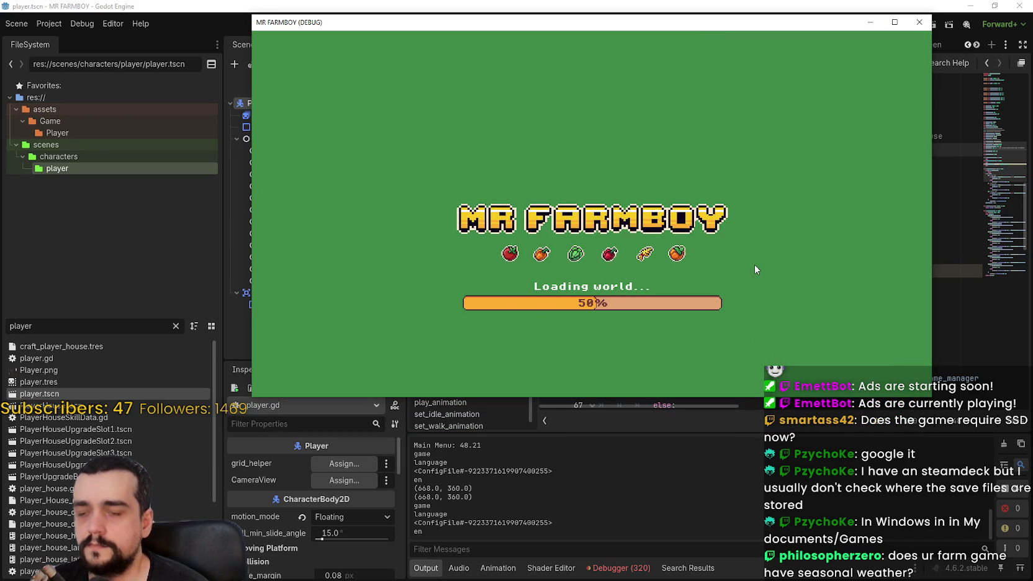